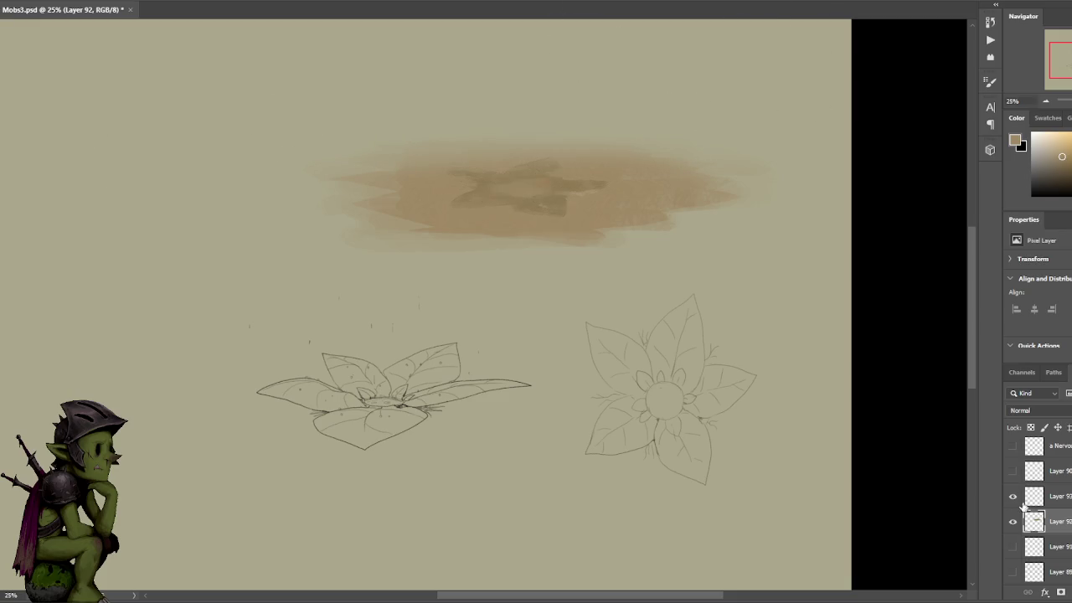
- Squash the flower sketch on Layer 93 vertically onto the brown wash
{"action": "left_click", "coordinate": [1034, 496]}
{"action": "key", "text": "ctrl+t"}
{"action": "left_click_drag", "start_coordinate": [531, 154], "coordinate": [530, 168]}
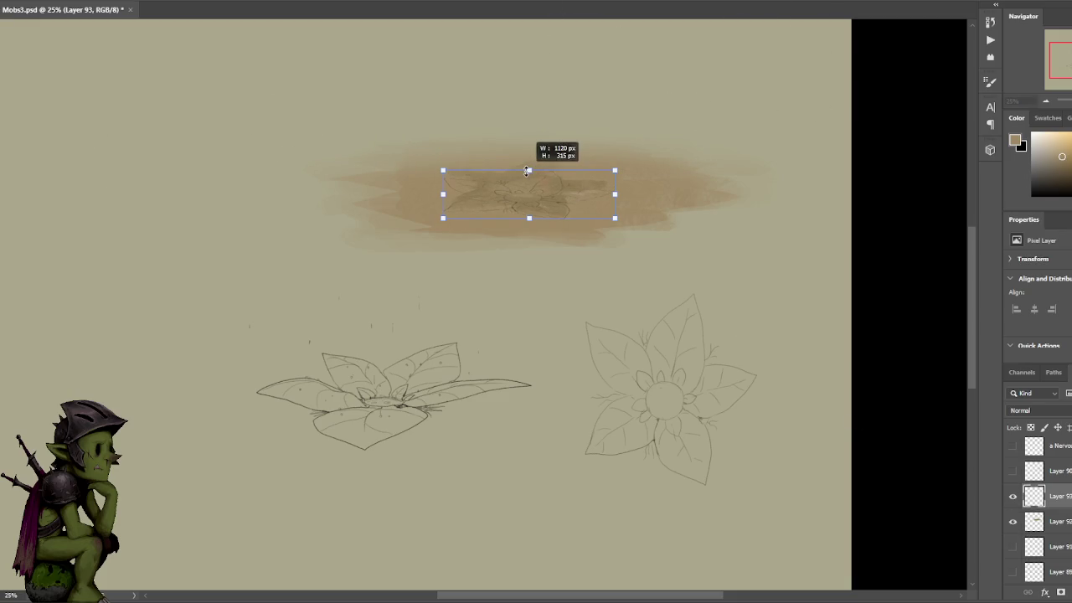
{"action": "key", "text": "Return"}
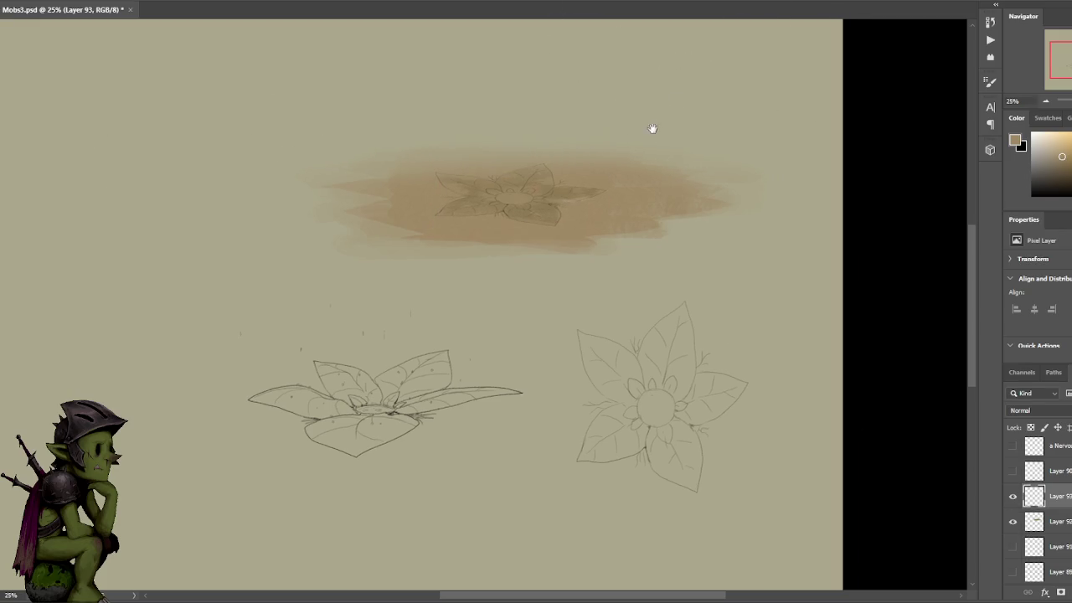
- Zoom in on the flattened flower and sample a colour from the wash
{"action": "scroll", "coordinate": [660, 117], "scroll_direction": "up", "scroll_amount": 1}
{"action": "scroll", "coordinate": [636, 147], "scroll_direction": "up", "scroll_amount": 1}
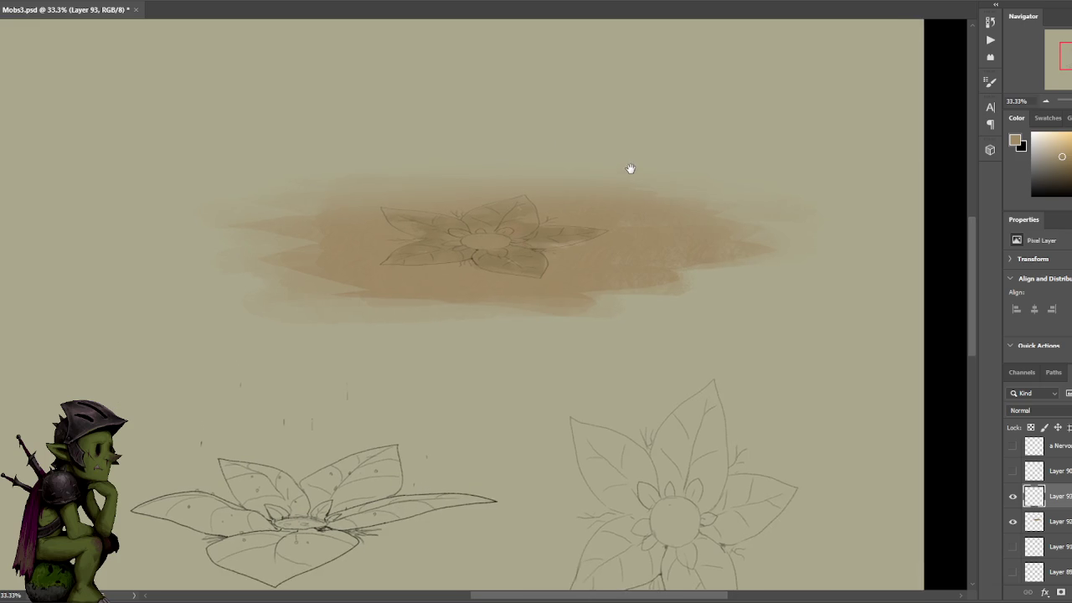
{"action": "left_click", "coordinate": [528, 222], "text": "alt"}
{"action": "key", "text": "ctrl+plus"}
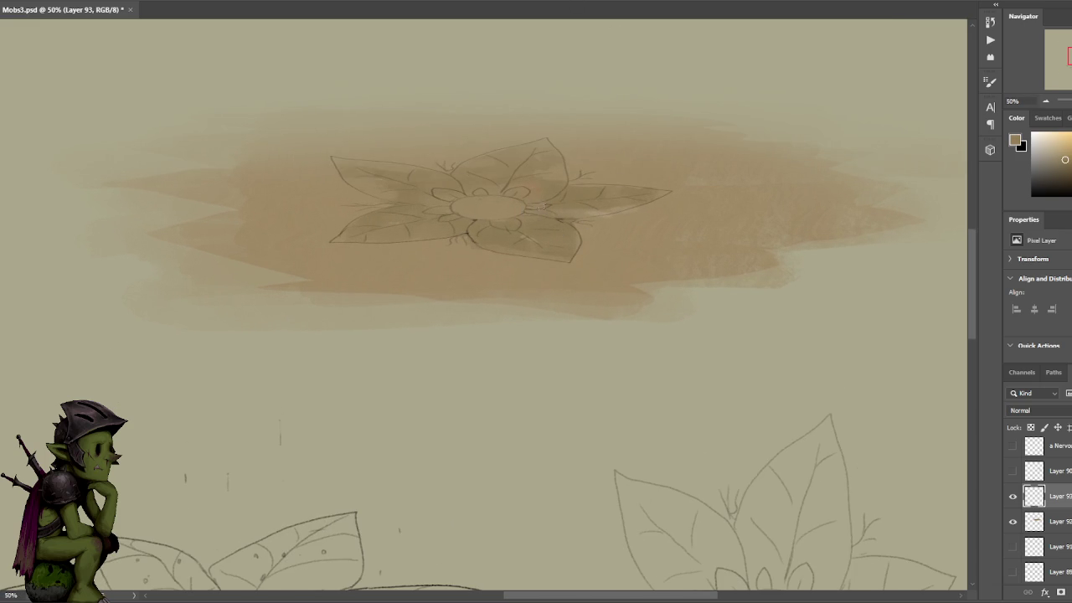
{"action": "right_click", "coordinate": [1049, 509]}
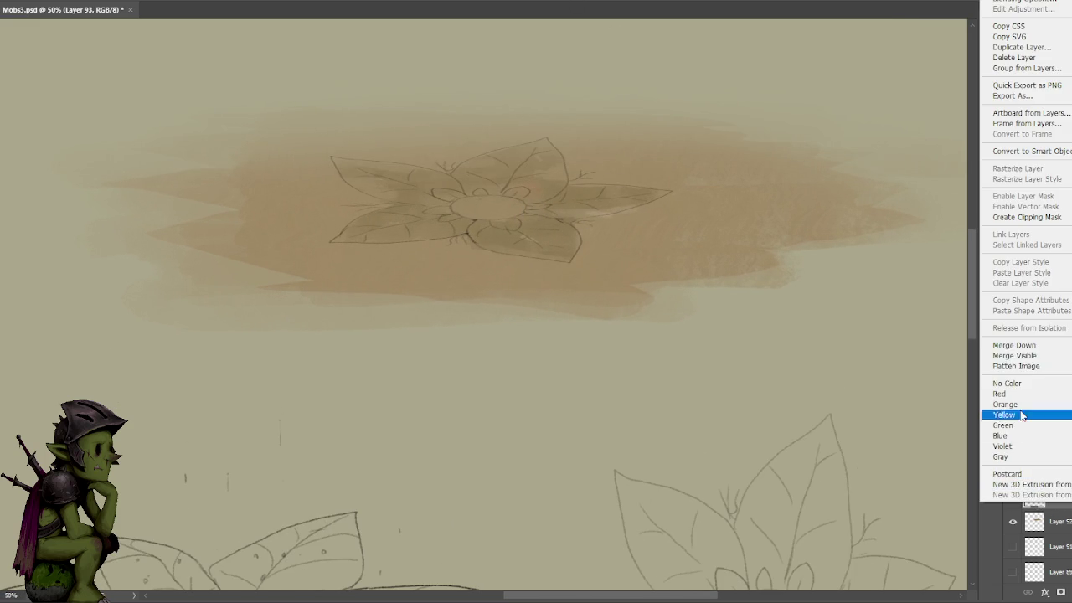
- Merge the flower sketch down into the wash layer and sample darker and lighter wash tones
{"action": "left_click", "coordinate": [1036, 346]}
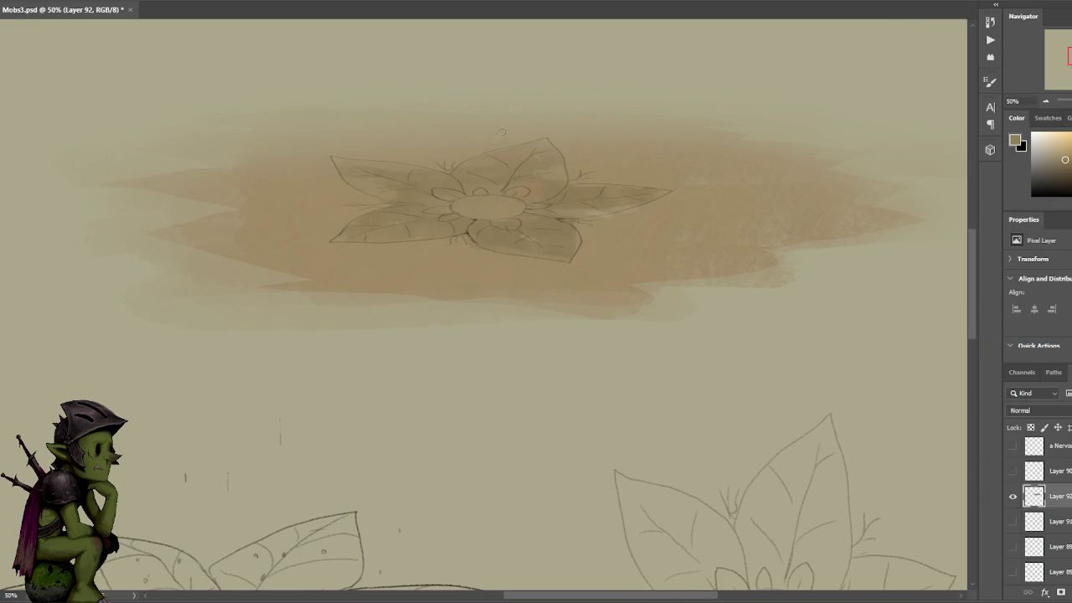
{"action": "left_click", "coordinate": [518, 211], "text": "alt"}
{"action": "left_click", "coordinate": [533, 189], "text": "alt"}
{"action": "left_click", "coordinate": [936, 164], "text": "alt"}
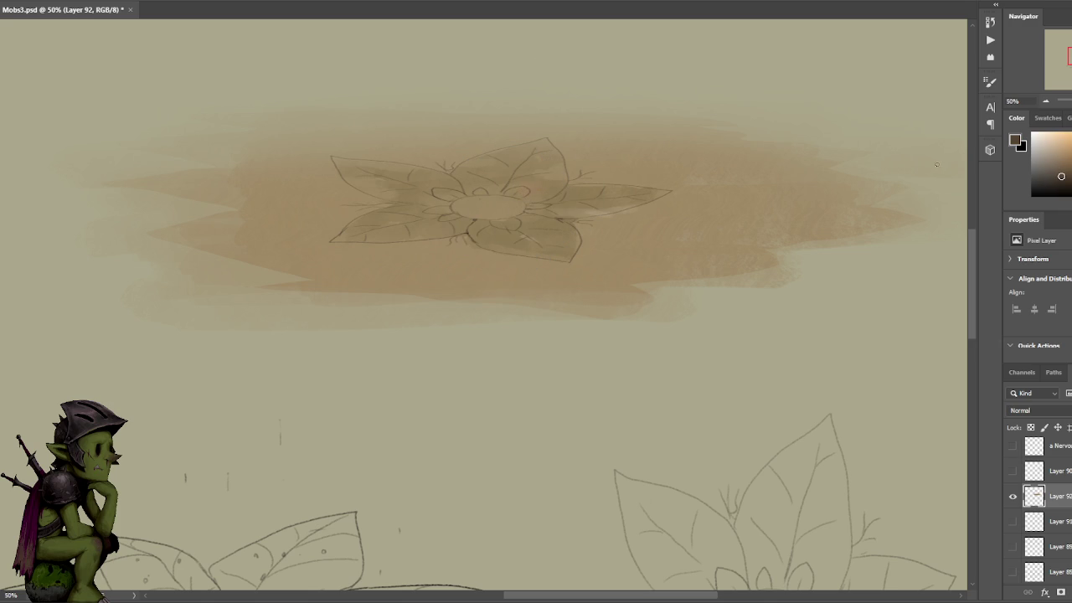
{"action": "left_click", "coordinate": [519, 193], "text": "alt"}
{"action": "left_click", "coordinate": [499, 220], "text": "alt"}
- Repaint the flower centre and upper petals with colours sampled from the wash
{"action": "left_click", "coordinate": [508, 177], "text": "alt"}
{"action": "left_click", "coordinate": [525, 191], "text": "alt"}
{"action": "left_click", "coordinate": [507, 178], "text": "alt"}
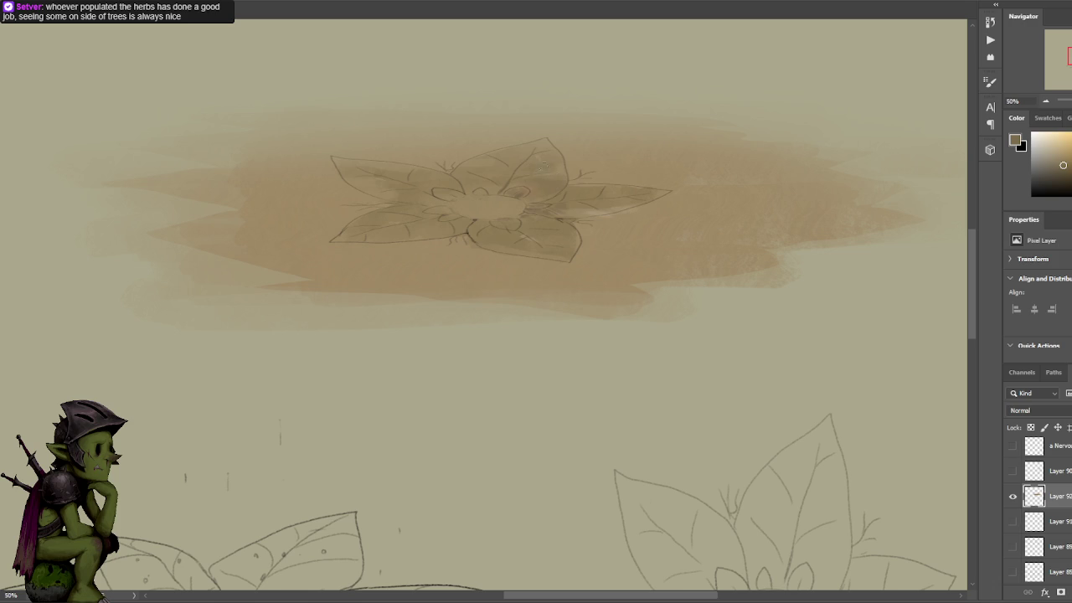
{"action": "left_click", "coordinate": [574, 144], "text": "alt"}
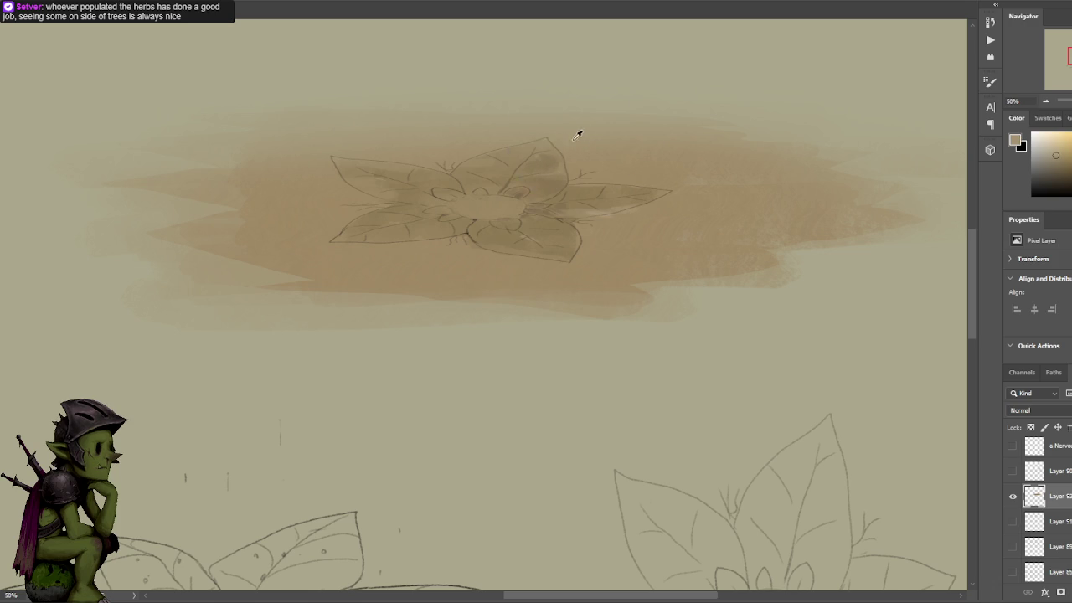
{"action": "left_click", "coordinate": [529, 142], "text": "alt"}
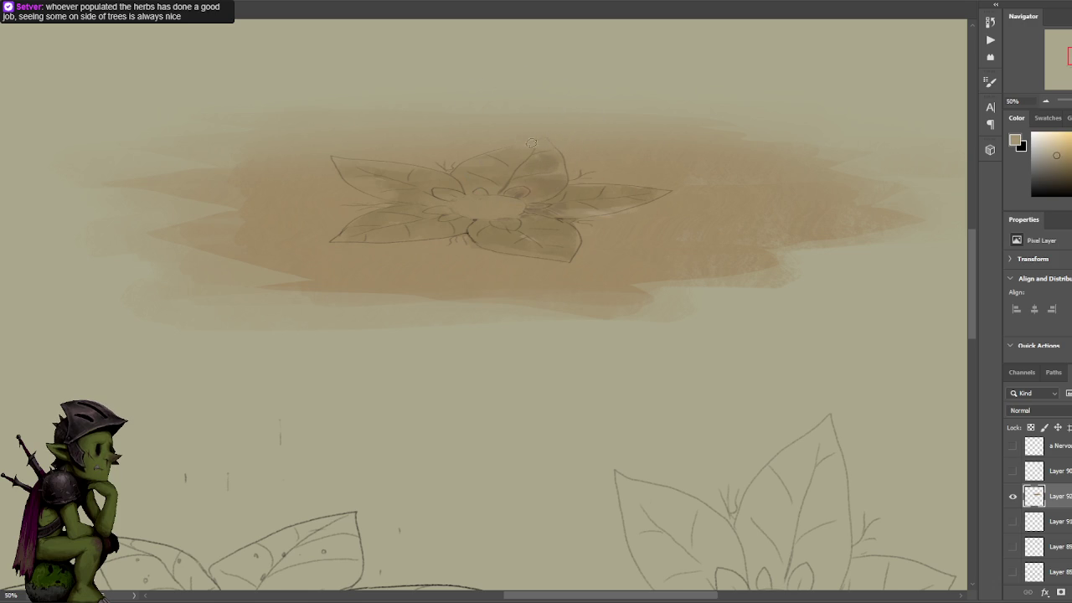
{"action": "left_click", "coordinate": [558, 146], "text": "alt"}
{"action": "left_click", "coordinate": [569, 139], "text": "alt"}
{"action": "left_click", "coordinate": [549, 161], "text": "alt"}
{"action": "left_click", "coordinate": [571, 135], "text": "alt"}
- Lasso-select the brown wash area, including its right side and top
{"action": "key", "text": "ctrl+t"}
{"action": "key", "text": "ctrl+minus"}
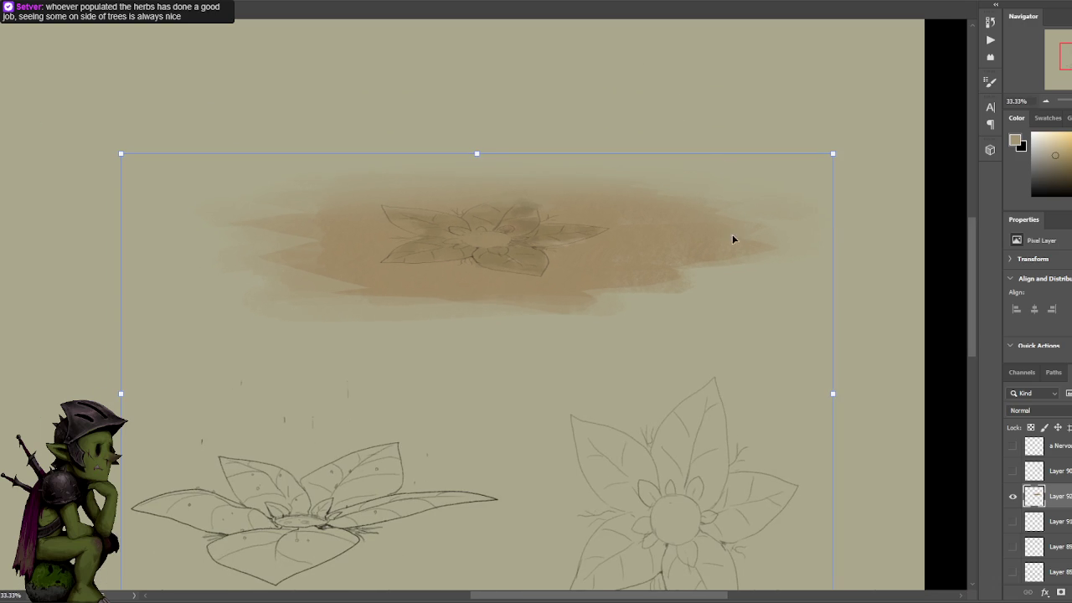
{"action": "key", "text": "Return"}
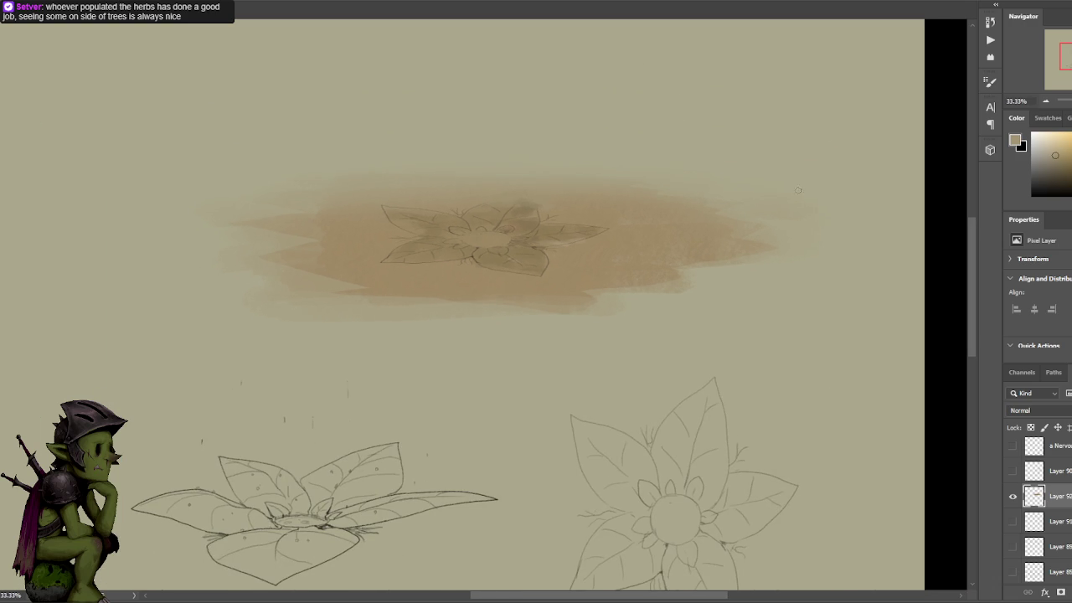
{"action": "left_click_drag", "start_coordinate": [616, 343], "coordinate": [618, 331]}
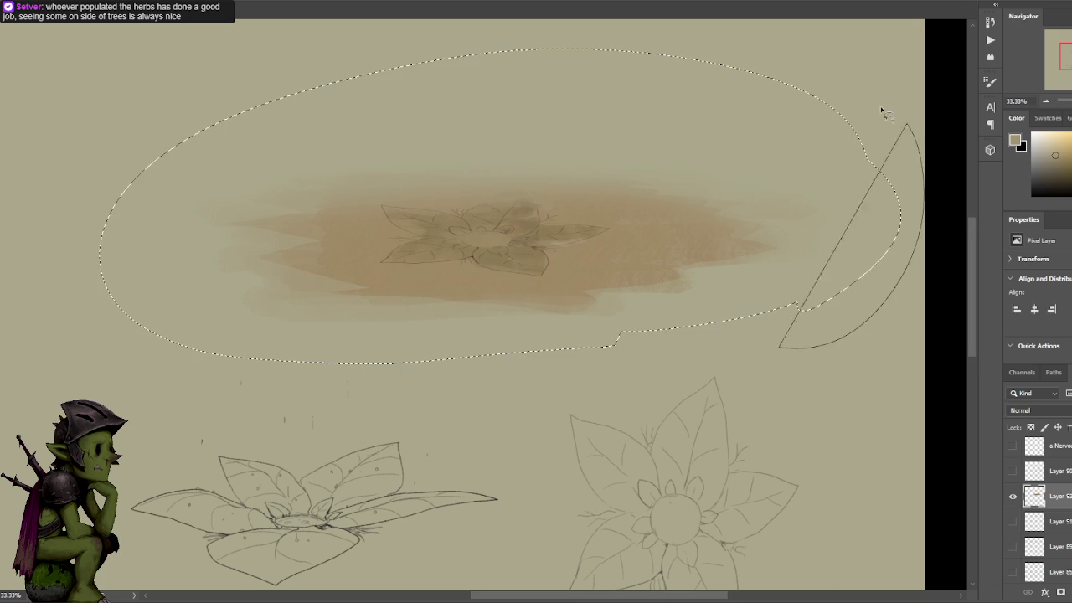
{"action": "left_click_drag", "start_coordinate": [827, 276], "coordinate": [620, 335]}
{"action": "mouse_move", "coordinate": [619, 352]}
{"action": "left_mouse_down"}
{"action": "mouse_move", "coordinate": [75, 299]}
{"action": "mouse_move", "coordinate": [360, 42]}
{"action": "left_mouse_up"}
- Distort the selected wash into perspective by pulling both top corners inward
{"action": "key", "text": "ctrl+t"}
{"action": "left_click_drag", "start_coordinate": [923, 39], "coordinate": [802, 99]}
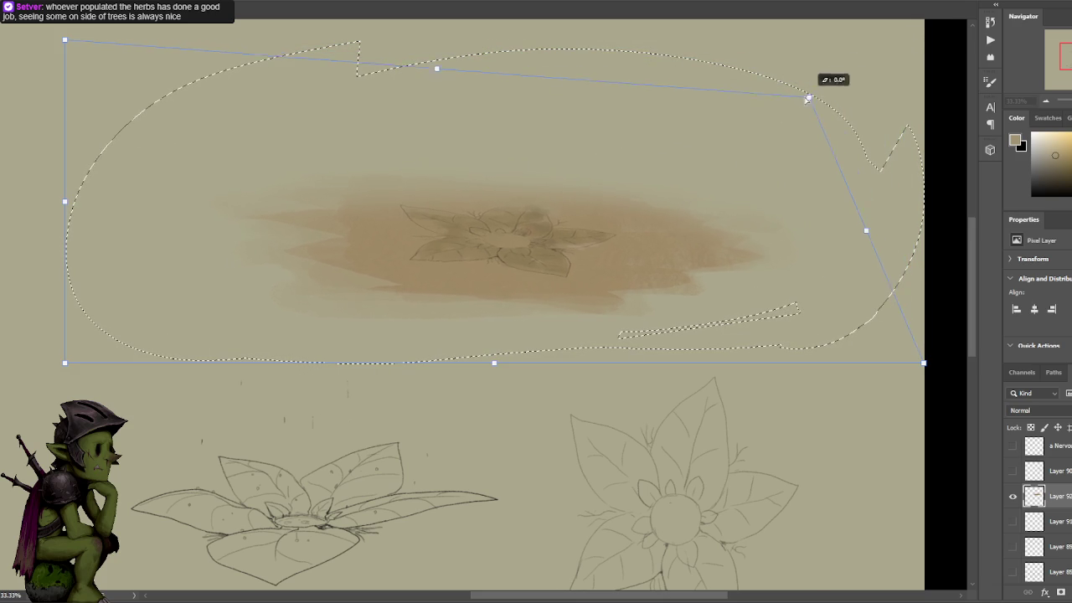
{"action": "mouse_move", "coordinate": [65, 39]}
{"action": "left_mouse_down"}
{"action": "mouse_move", "coordinate": [209, 146]}
{"action": "mouse_move", "coordinate": [230, 115]}
{"action": "left_mouse_up"}
{"action": "key", "text": "ctrl+s"}
{"action": "left_click", "coordinate": [572, 206]}
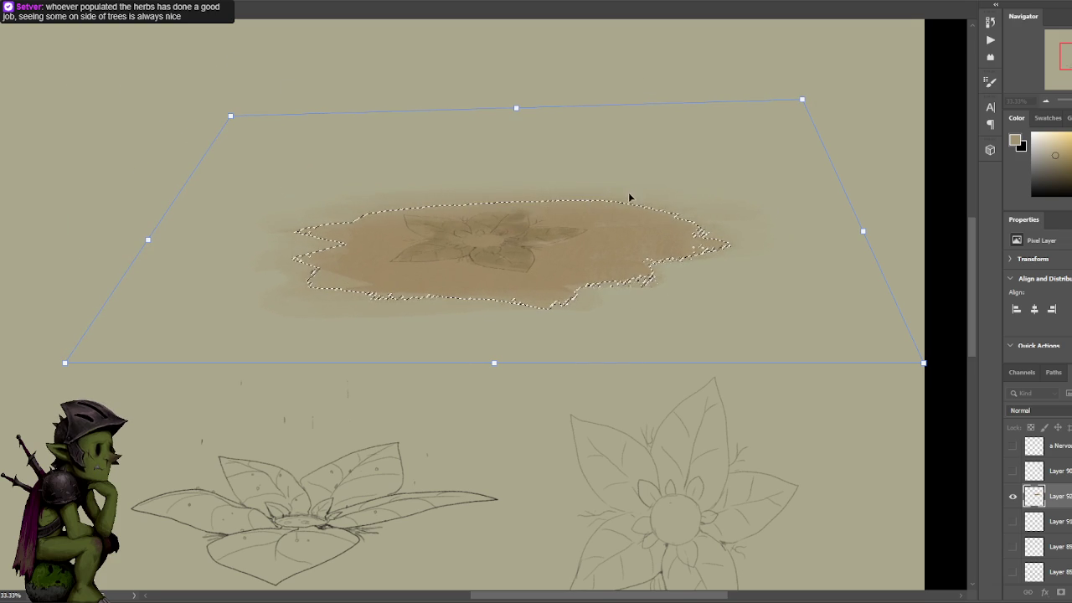
{"action": "key", "text": "Return"}
- Flatten and widen the wash by stretching the bottom corners out and pulling the top in
{"action": "key", "text": "ctrl+t"}
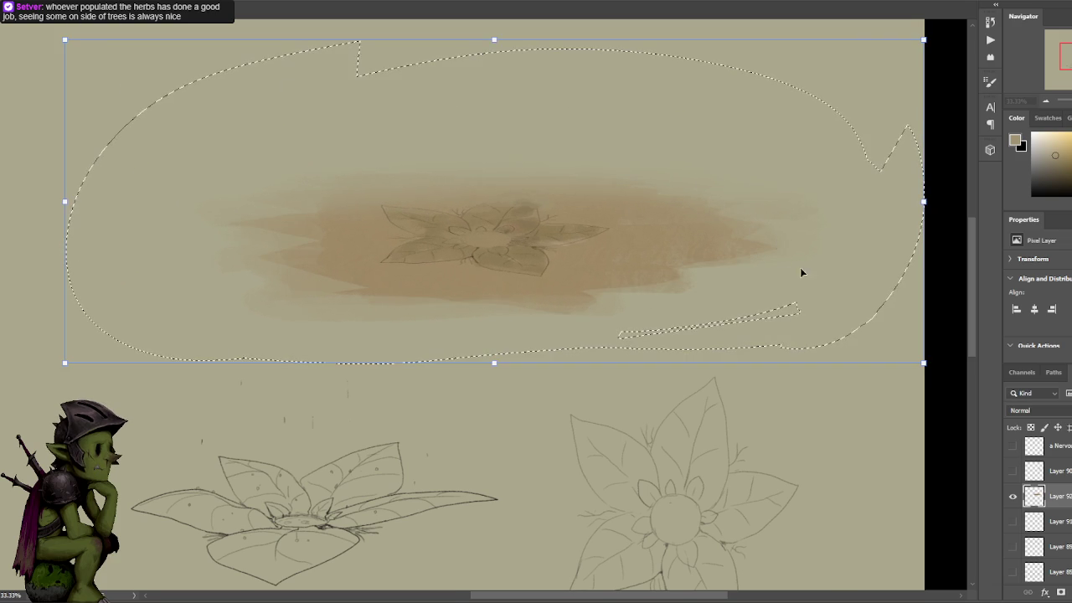
{"action": "key", "text": "ctrl+minus"}
{"action": "mouse_move", "coordinate": [169, 348]}
{"action": "left_mouse_down"}
{"action": "mouse_move", "coordinate": [20, 305]}
{"action": "mouse_move", "coordinate": [2, 347]}
{"action": "left_mouse_up"}
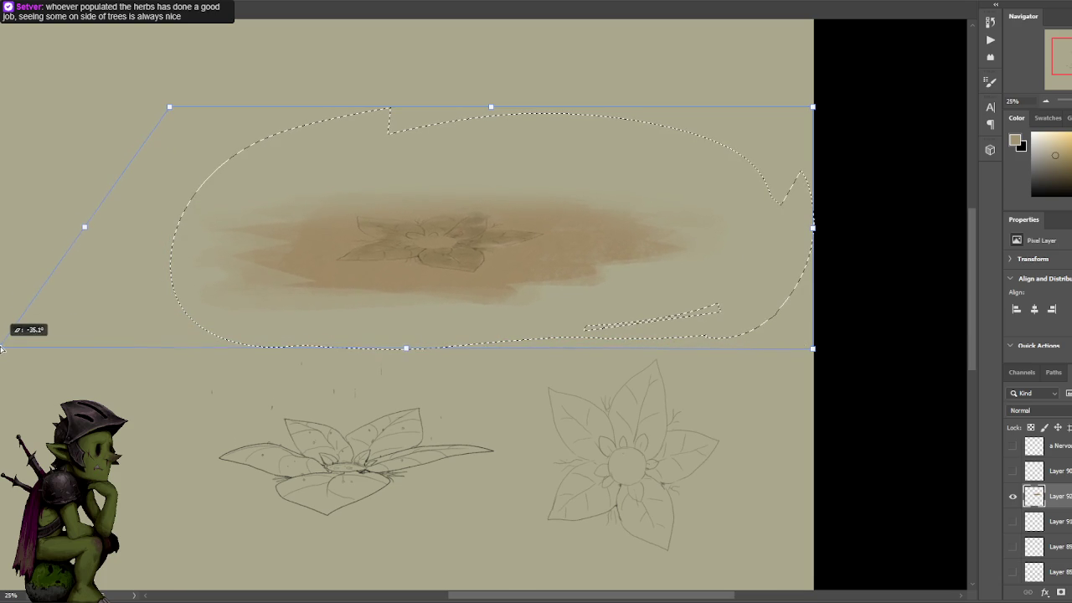
{"action": "left_click_drag", "start_coordinate": [493, 107], "coordinate": [490, 144]}
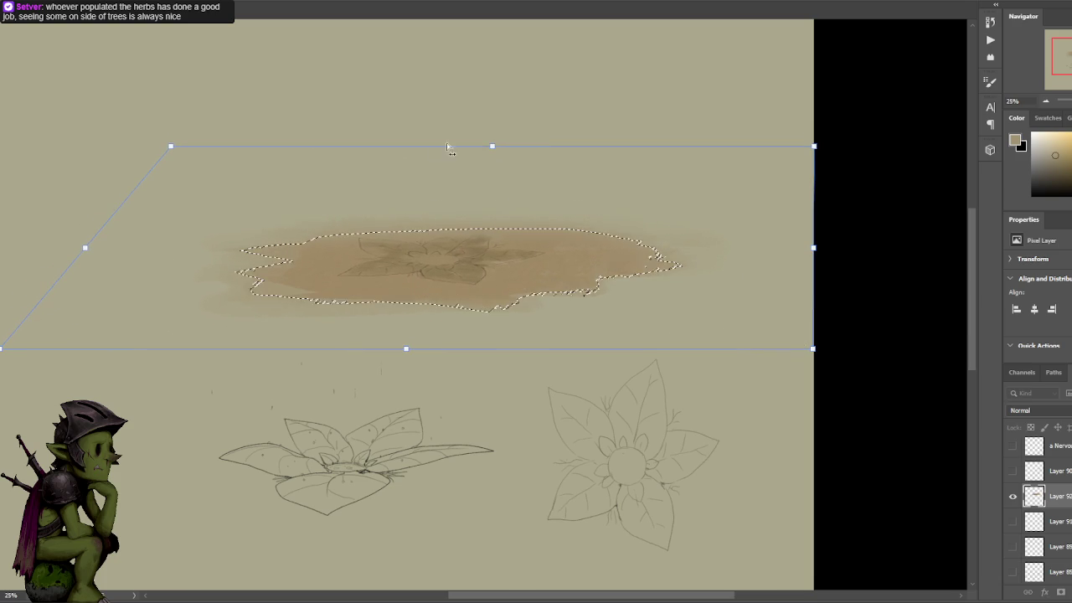
{"action": "mouse_move", "coordinate": [170, 146]}
{"action": "left_mouse_down"}
{"action": "mouse_move", "coordinate": [233, 152]}
{"action": "mouse_move", "coordinate": [222, 174]}
{"action": "left_mouse_up"}
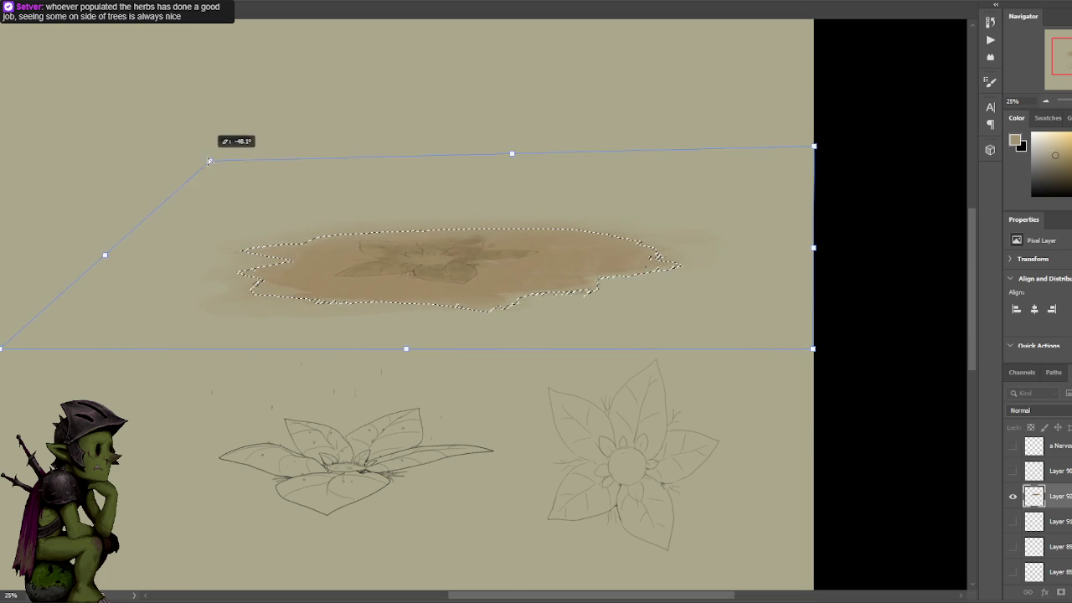
{"action": "left_click_drag", "start_coordinate": [813, 146], "coordinate": [762, 180]}
{"action": "left_click_drag", "start_coordinate": [822, 352], "coordinate": [974, 359]}
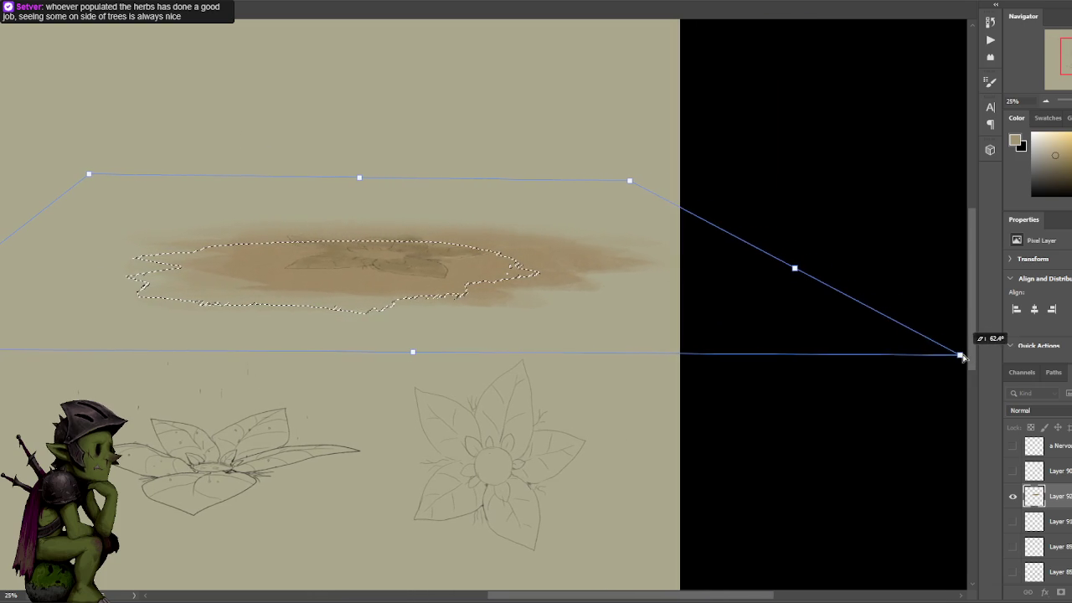
{"action": "left_click_drag", "start_coordinate": [973, 358], "coordinate": [959, 349]}
{"action": "key", "text": "Return"}
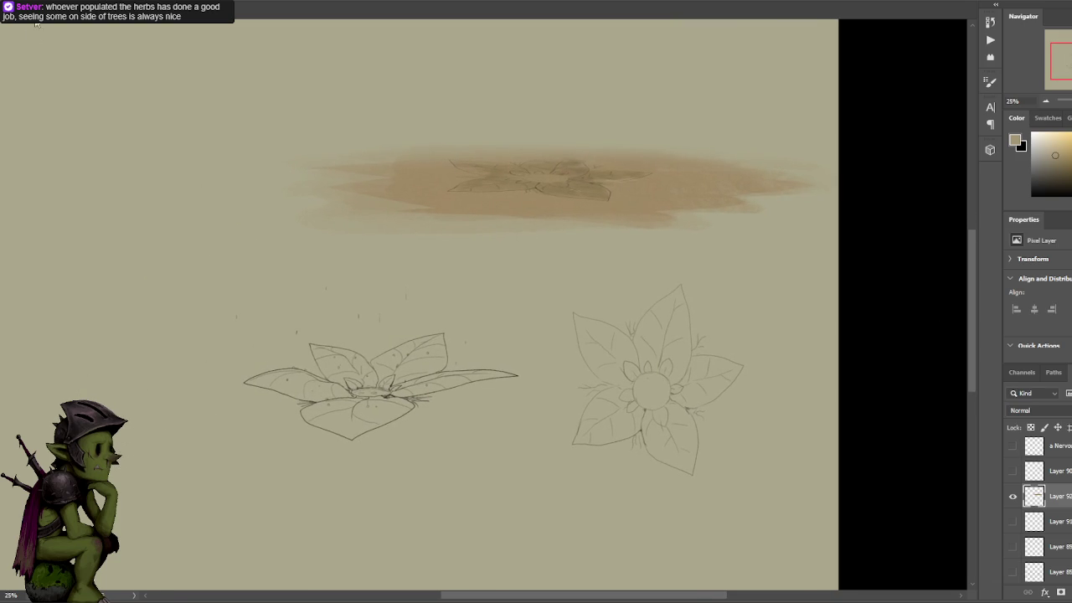
- Shift the wash and herb sketches left and rotate the top area slightly counter-clockwise
{"action": "mouse_move", "coordinate": [696, 163]}
{"action": "left_mouse_down"}
{"action": "mouse_move", "coordinate": [597, 170]}
{"action": "mouse_move", "coordinate": [620, 174]}
{"action": "left_mouse_up"}
{"action": "key", "text": "ctrl+minus"}
{"action": "mouse_move", "coordinate": [640, 283]}
{"action": "left_mouse_down"}
{"action": "mouse_move", "coordinate": [320, 46]}
{"action": "mouse_move", "coordinate": [648, 340]}
{"action": "left_mouse_up"}
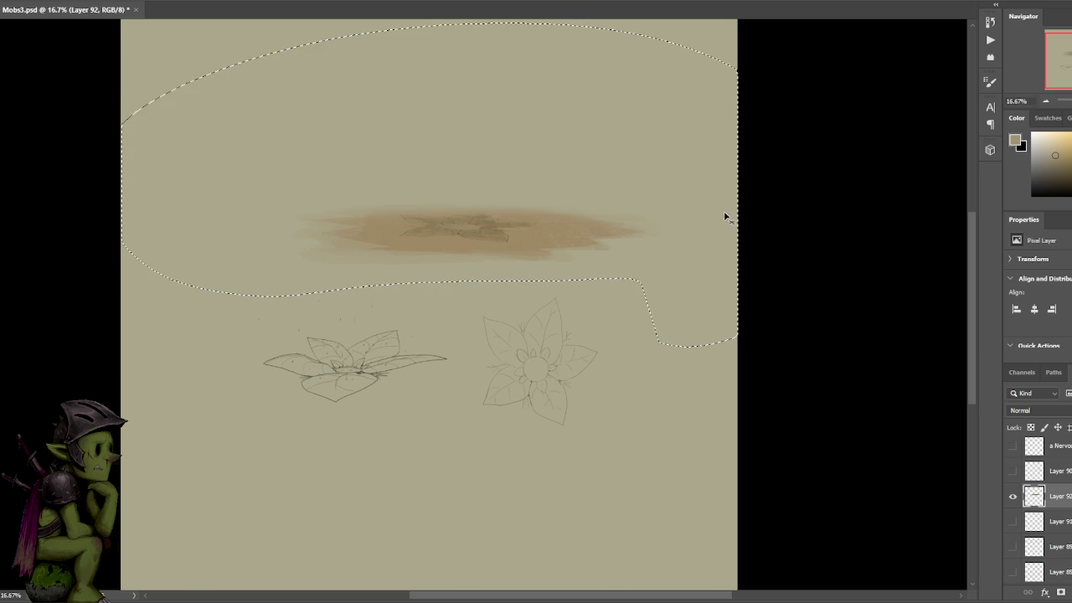
{"action": "key", "text": "ctrl+t"}
{"action": "left_click_drag", "start_coordinate": [799, 100], "coordinate": [796, 91]}
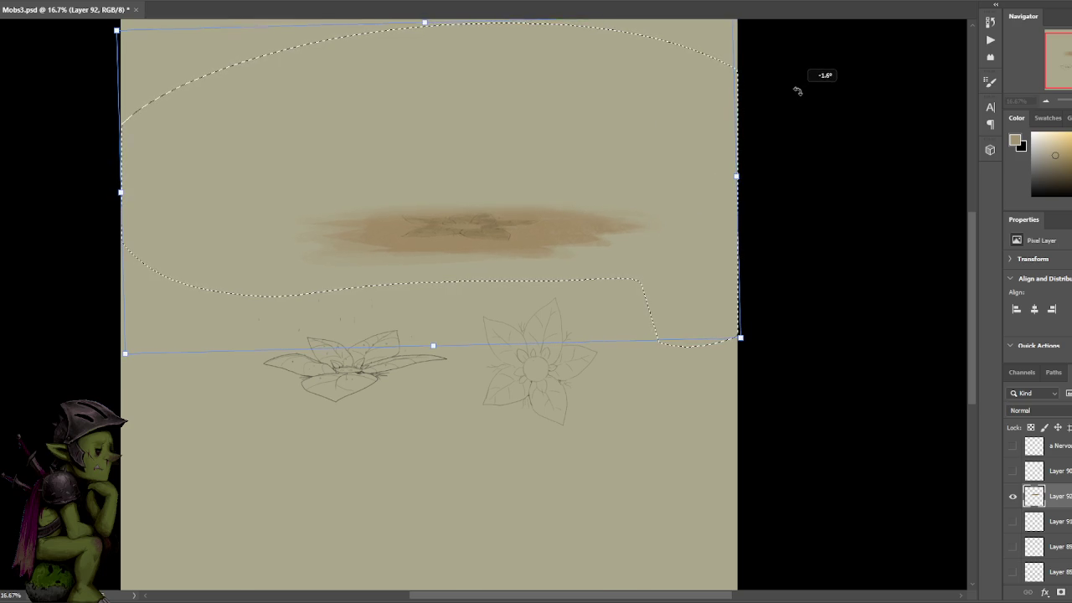
{"action": "key", "text": "Return"}
{"action": "key", "text": "ctrl+d"}
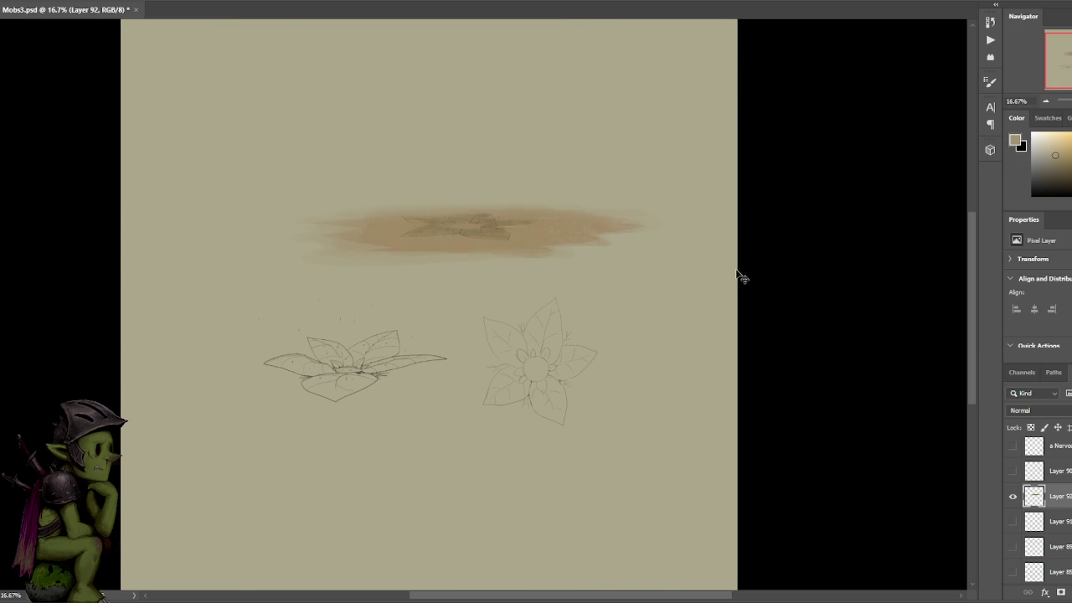
{"action": "key", "text": "ctrl+plus"}
- Nudge the wash left and down, then lasso a new area and copy it to a new layer
{"action": "left_click_drag", "start_coordinate": [602, 146], "coordinate": [596, 151]}
{"action": "left_click_drag", "start_coordinate": [752, 287], "coordinate": [121, 350]}
{"action": "key", "text": "ctrl+z"}
{"action": "mouse_move", "coordinate": [483, 325]}
{"action": "left_mouse_down"}
{"action": "mouse_move", "coordinate": [445, 319]}
{"action": "mouse_move", "coordinate": [96, 163]}
{"action": "left_mouse_up"}
{"action": "mouse_move", "coordinate": [824, 270]}
{"action": "left_mouse_down"}
{"action": "mouse_move", "coordinate": [698, 244]}
{"action": "mouse_move", "coordinate": [658, 282]}
{"action": "mouse_move", "coordinate": [119, 298]}
{"action": "mouse_move", "coordinate": [726, 44]}
{"action": "mouse_move", "coordinate": [773, 258]}
{"action": "left_mouse_up"}
{"action": "key", "text": "ctrl+j"}
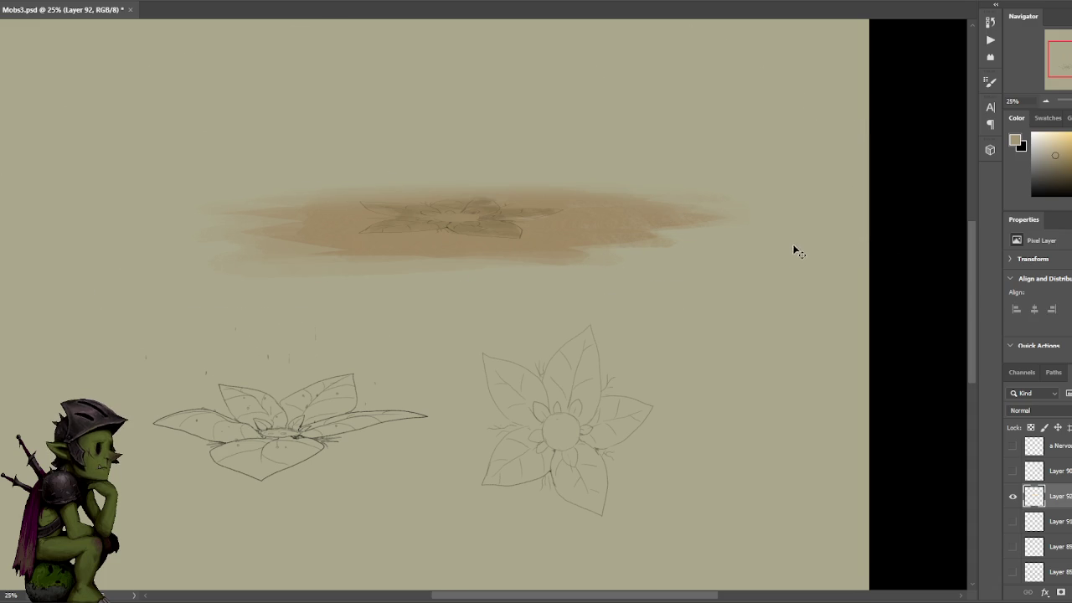
- Zoom in and sample ground colours, darkening the tone in the Color panel
{"action": "key", "text": "ctrl+plus"}
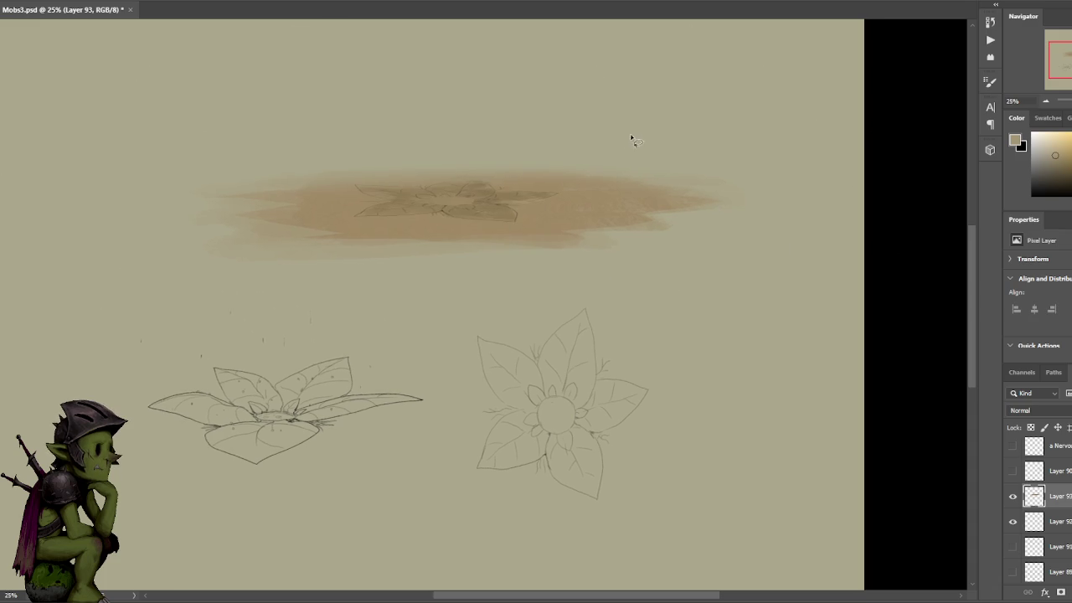
{"action": "left_click", "coordinate": [460, 188]}
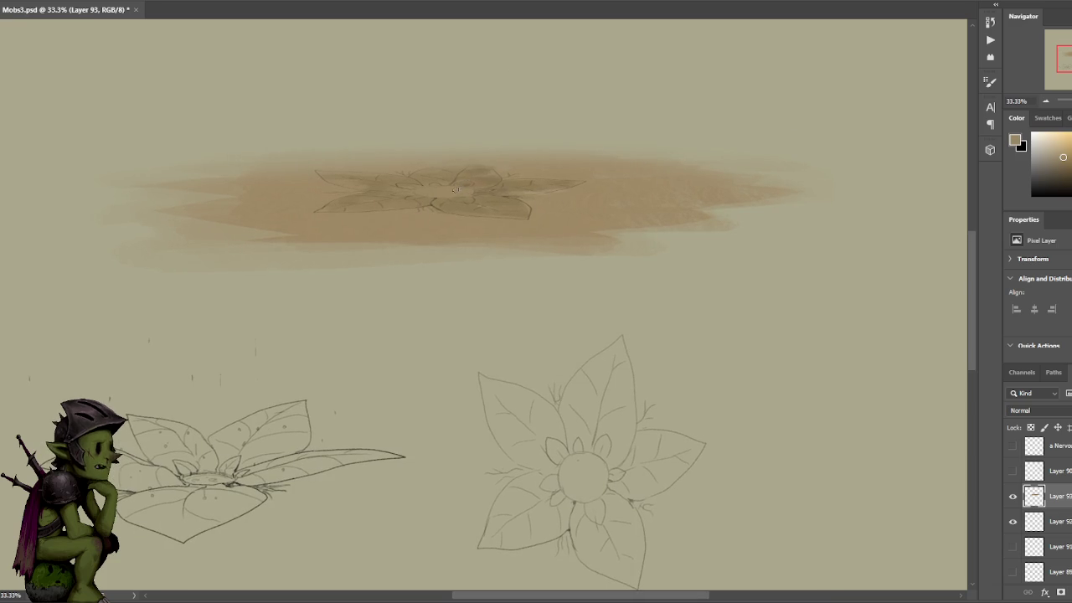
{"action": "left_click", "coordinate": [460, 178]}
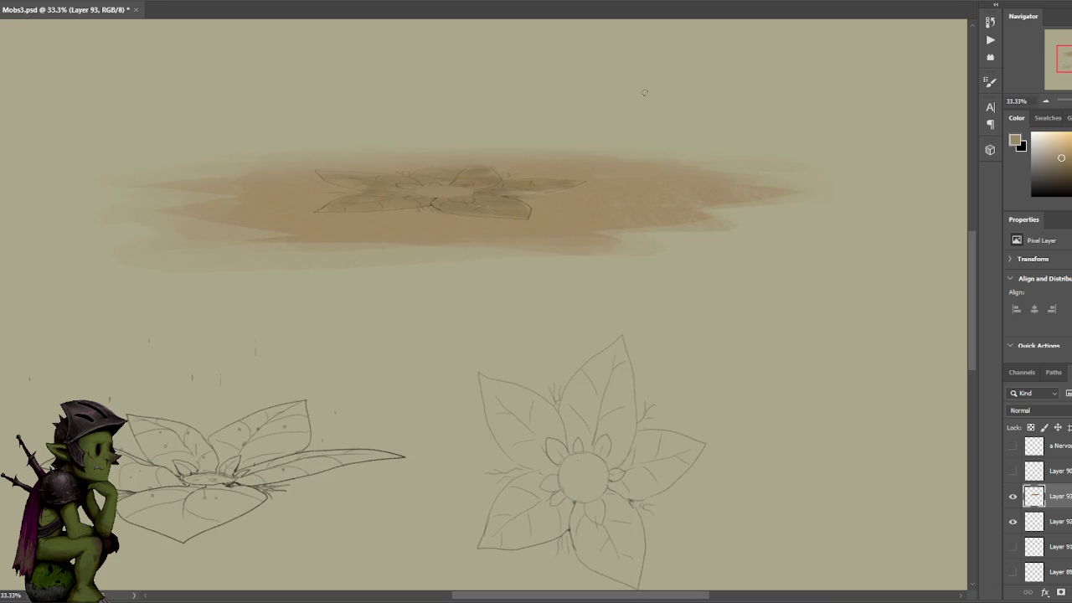
{"action": "left_click_drag", "start_coordinate": [1070, 172], "coordinate": [1069, 165]}
{"action": "left_click", "coordinate": [454, 189], "text": "alt"}
{"action": "left_click", "coordinate": [442, 181], "text": "alt"}
{"action": "left_click", "coordinate": [417, 183], "text": "alt"}
{"action": "left_click", "coordinate": [468, 181], "text": "alt"}
- Resample tans from the ground, ending on a light tan, and pan to the flower sketches
{"action": "left_click", "coordinate": [406, 193], "text": "alt"}
{"action": "left_click", "coordinate": [525, 170], "text": "alt"}
{"action": "left_click", "coordinate": [442, 160], "text": "alt"}
{"action": "left_click", "coordinate": [428, 203], "text": "alt"}
{"action": "left_click_drag", "start_coordinate": [1052, 183], "coordinate": [1069, 178]}
{"action": "left_click", "coordinate": [427, 203], "text": "alt"}
{"action": "left_click_drag", "start_coordinate": [416, 193], "coordinate": [508, 225]}
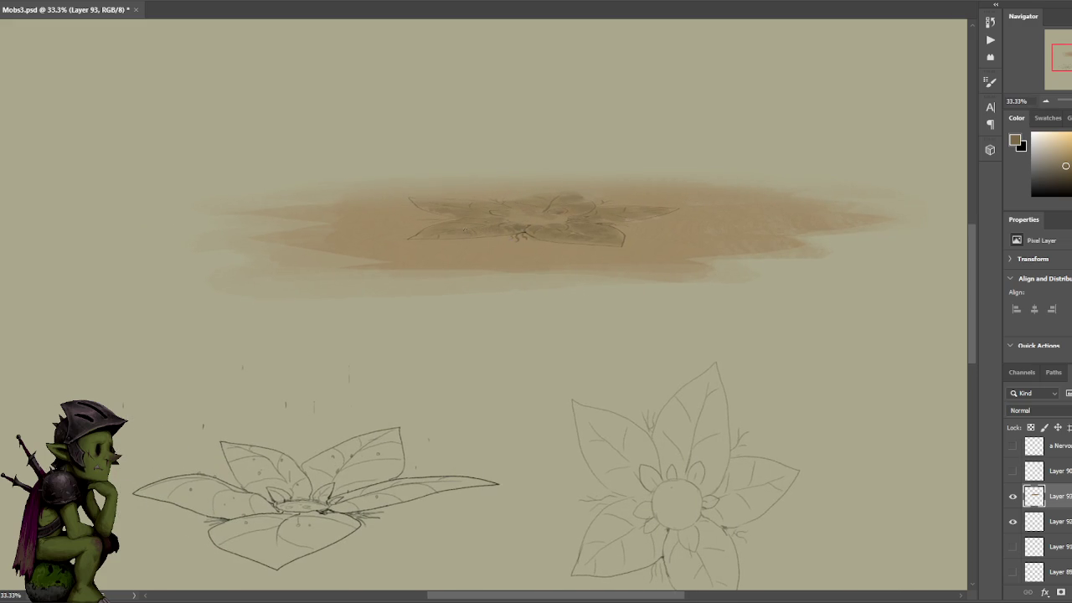
- Sample browns from the ground patch and around the flat flower
{"action": "left_click", "coordinate": [458, 216], "text": "alt"}
{"action": "left_click", "coordinate": [438, 192], "text": "alt"}
{"action": "left_click", "coordinate": [416, 207], "text": "alt"}
{"action": "left_click", "coordinate": [614, 184], "text": "alt"}
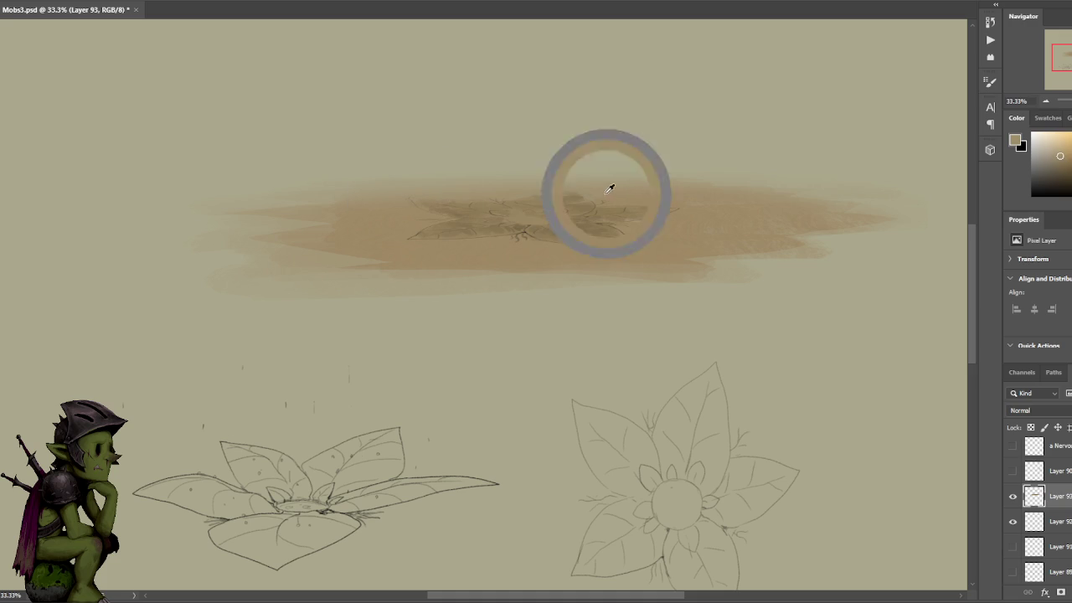
{"action": "left_click", "coordinate": [532, 204], "text": "alt"}
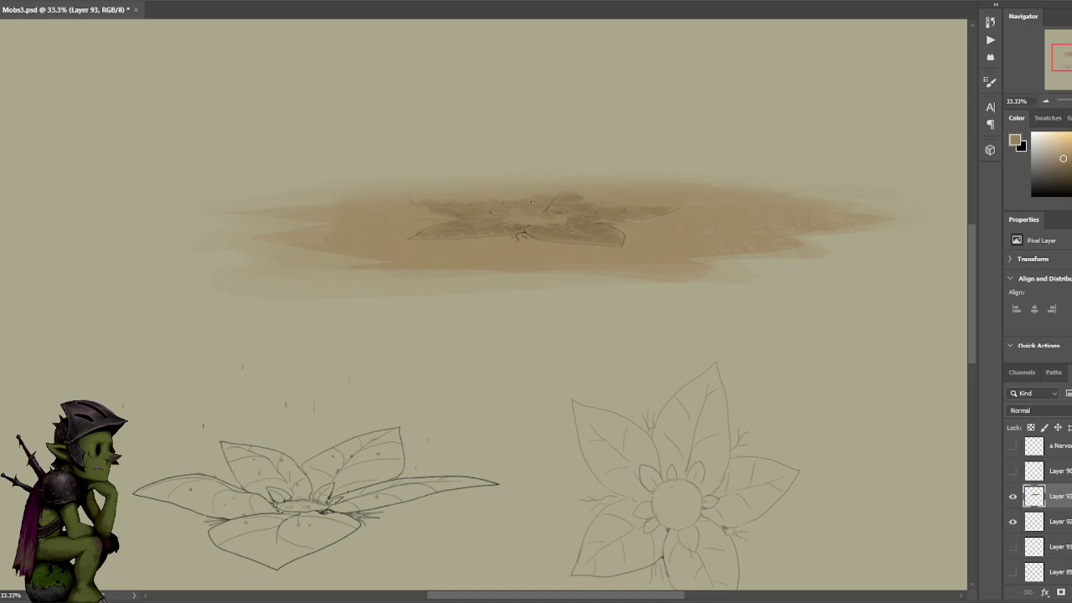
{"action": "left_click", "coordinate": [522, 198], "text": "alt"}
{"action": "left_click", "coordinate": [548, 211], "text": "alt"}
- Sample lighter and darker tones around the flower's top petal and centre
{"action": "left_click", "coordinate": [561, 213], "text": "alt"}
{"action": "left_click", "coordinate": [532, 203], "text": "alt"}
{"action": "left_click", "coordinate": [520, 220], "text": "alt"}
{"action": "left_click", "coordinate": [518, 235], "text": "alt"}
{"action": "left_click", "coordinate": [525, 229], "text": "alt"}
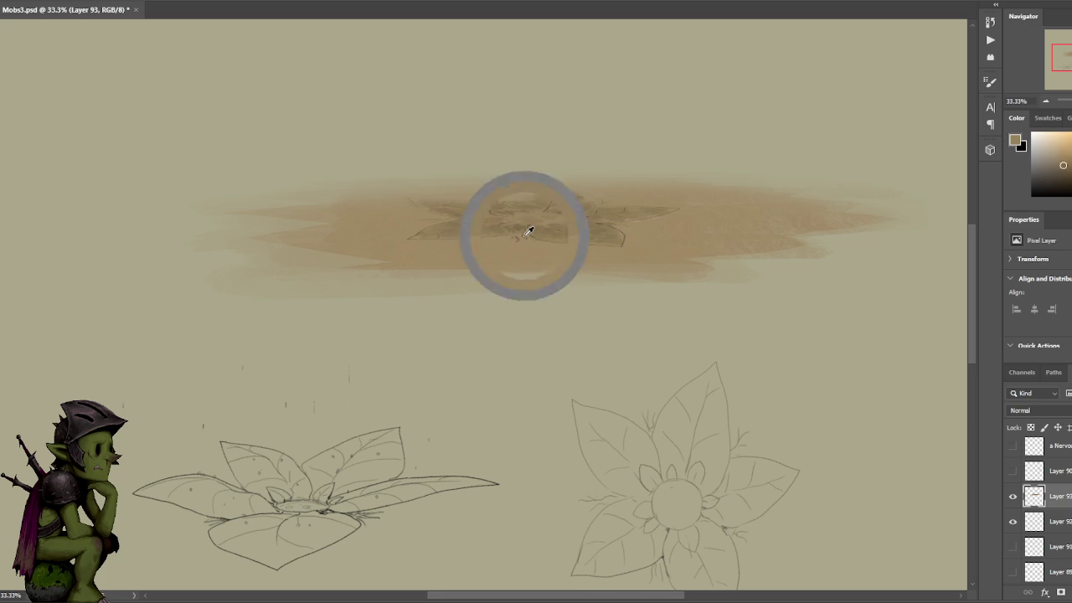
{"action": "left_click", "coordinate": [521, 211], "text": "alt"}
{"action": "left_click", "coordinate": [519, 233], "text": "alt"}
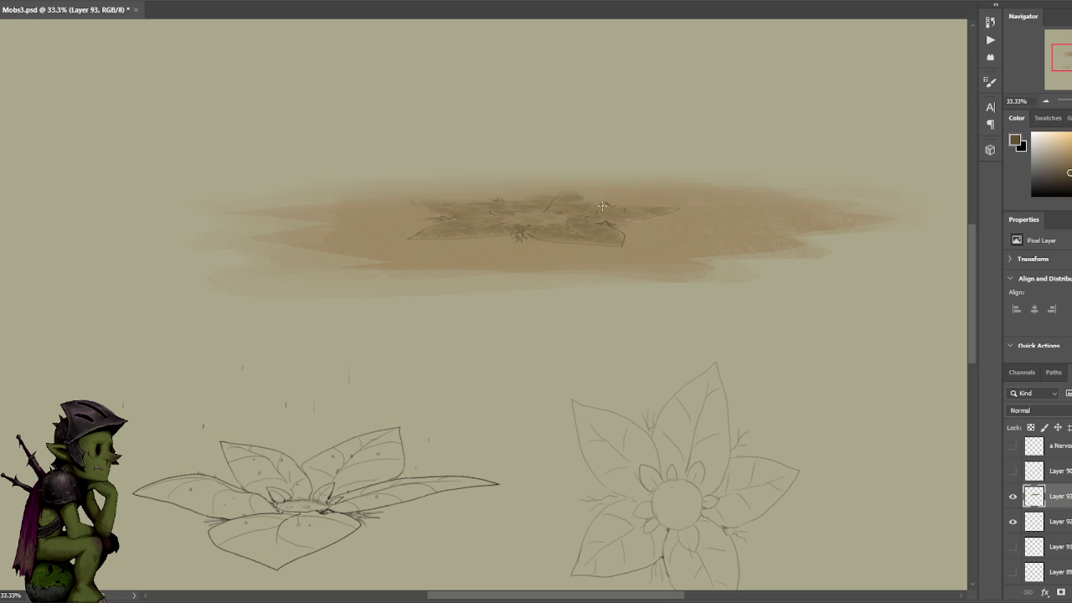
- Paint dark detail strokes on the flat flower and darken the brush colour further
{"action": "left_click_drag", "start_coordinate": [606, 204], "coordinate": [624, 204]}
{"action": "left_click", "coordinate": [614, 207], "text": "alt"}
{"action": "left_click", "coordinate": [605, 159], "text": "alt"}
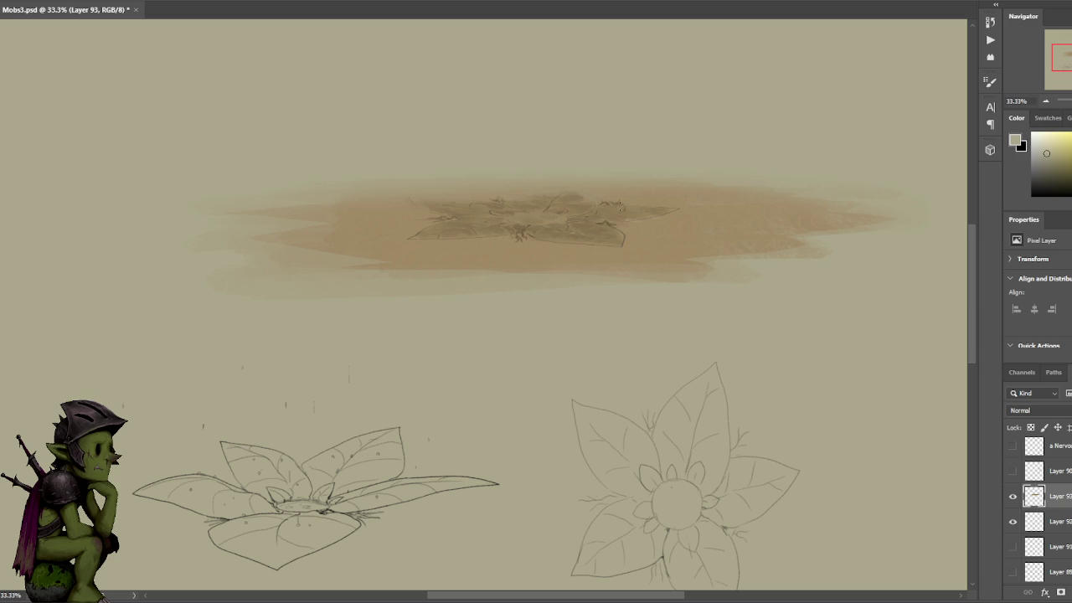
{"action": "left_click", "coordinate": [617, 202], "text": "alt"}
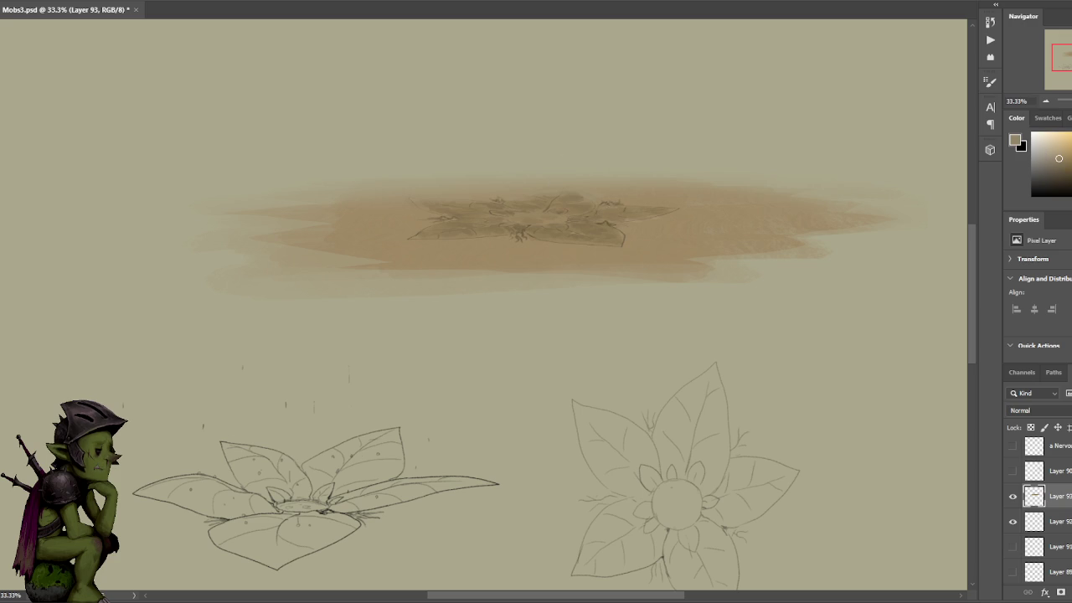
{"action": "left_click", "coordinate": [1056, 171]}
{"action": "left_click", "coordinate": [555, 159], "text": "alt"}
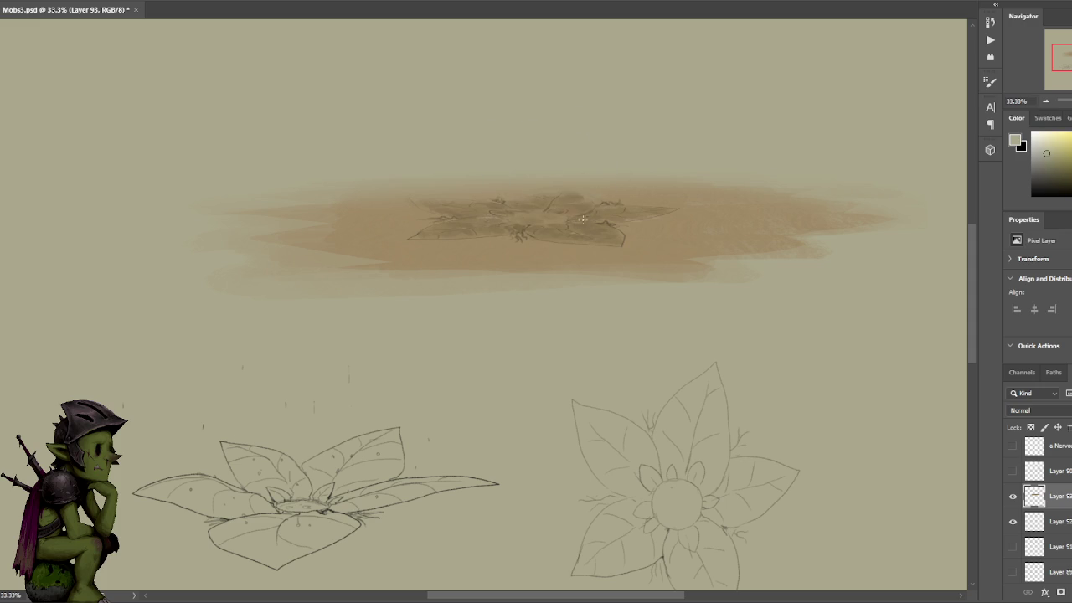
- Set the view to 25% and sample tan browns from the ground paint
{"action": "key", "text": "ctrl+minus"}
{"action": "key", "text": "ctrl+minus"}
{"action": "key", "text": "ctrl+plus"}
{"action": "left_click", "coordinate": [476, 256], "text": "alt"}
{"action": "left_click", "coordinate": [1068, 167]}
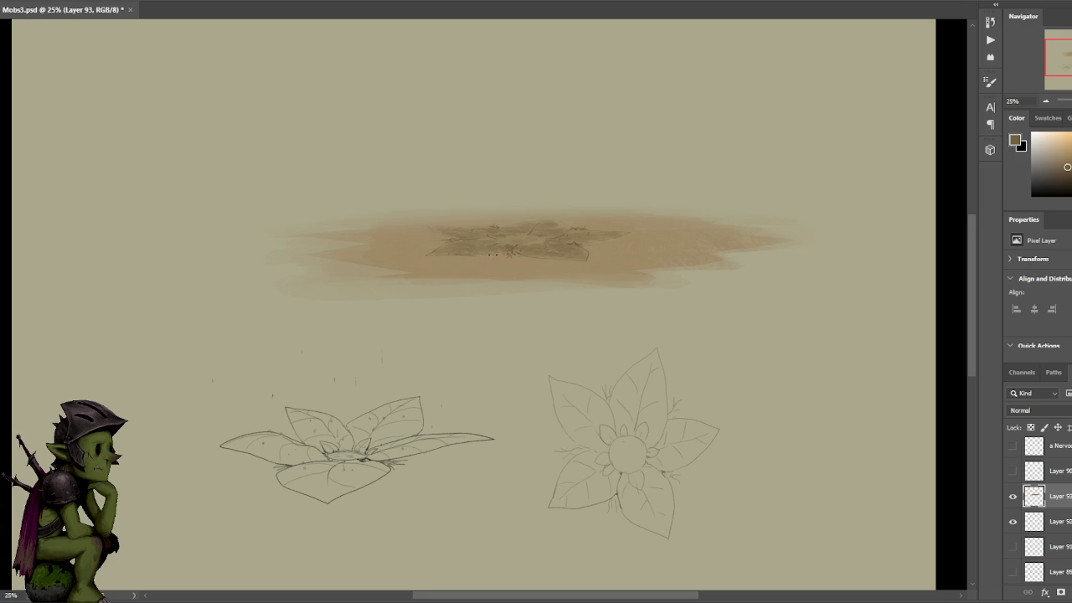
{"action": "left_click", "coordinate": [492, 252], "text": "alt"}
- Sample dark and light canvas colours and pan up to the sketches
{"action": "left_click", "coordinate": [567, 243], "text": "alt"}
{"action": "left_click", "coordinate": [596, 254], "text": "alt"}
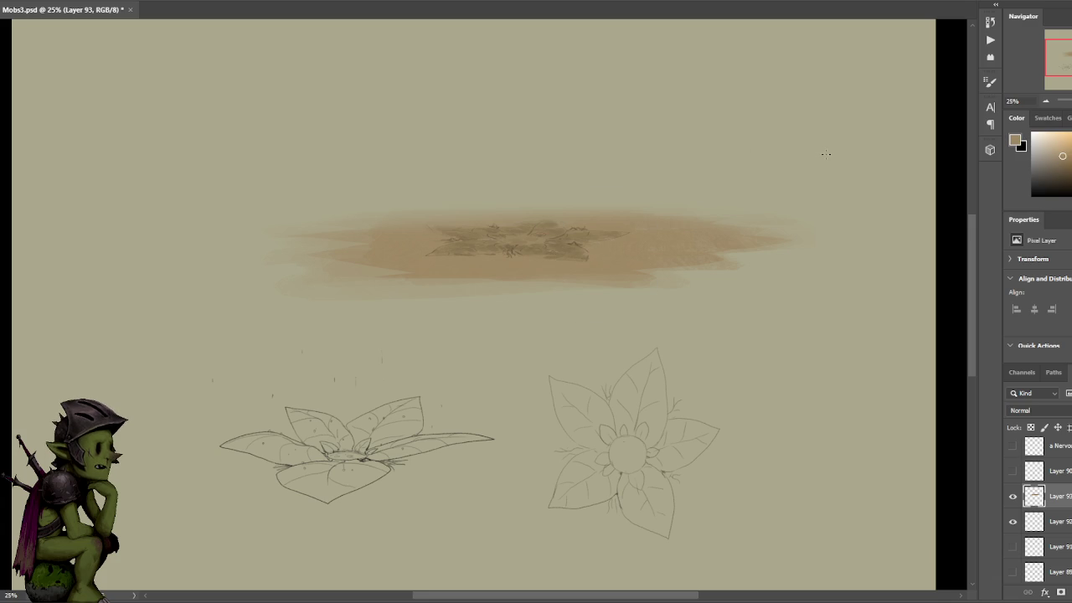
{"action": "left_click_drag", "start_coordinate": [792, 294], "coordinate": [650, 187]}
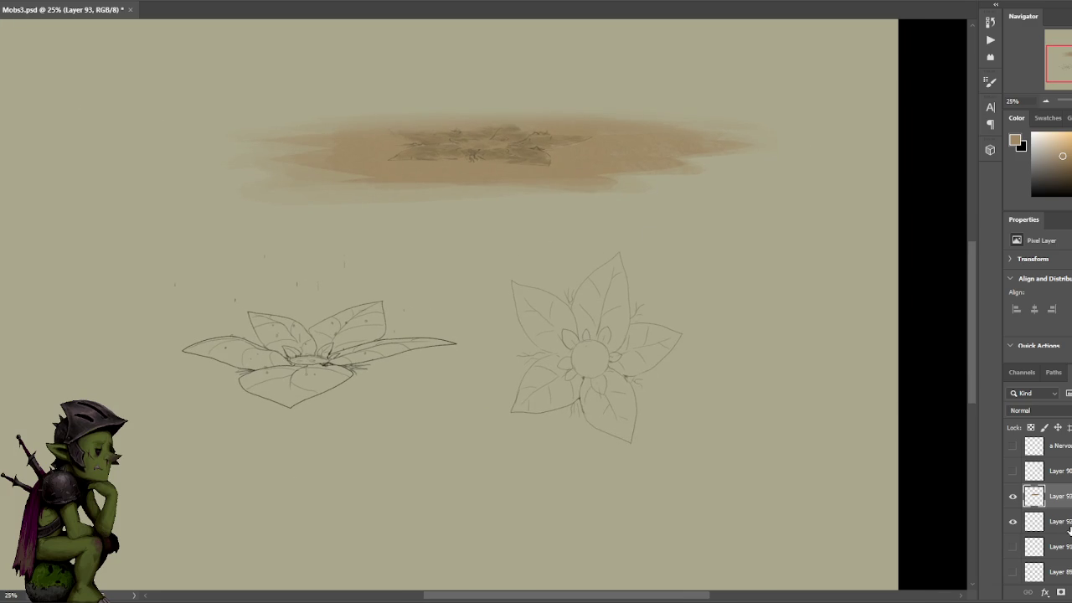
- Rotate the top-down flower sketch on Layer 92 by about 3° and deselect it
{"action": "left_click", "coordinate": [1048, 520]}
{"action": "mouse_move", "coordinate": [682, 459]}
{"action": "left_mouse_down"}
{"action": "mouse_move", "coordinate": [550, 478]}
{"action": "mouse_move", "coordinate": [495, 327]}
{"action": "mouse_move", "coordinate": [574, 232]}
{"action": "mouse_move", "coordinate": [692, 433]}
{"action": "left_mouse_up"}
{"action": "key", "text": "ctrl+t"}
{"action": "left_click_drag", "start_coordinate": [727, 233], "coordinate": [744, 250]}
{"action": "mouse_move", "coordinate": [483, 227]}
{"action": "left_mouse_down"}
{"action": "mouse_move", "coordinate": [489, 238]}
{"action": "mouse_move", "coordinate": [488, 230]}
{"action": "left_mouse_up"}
{"action": "key", "text": "Return"}
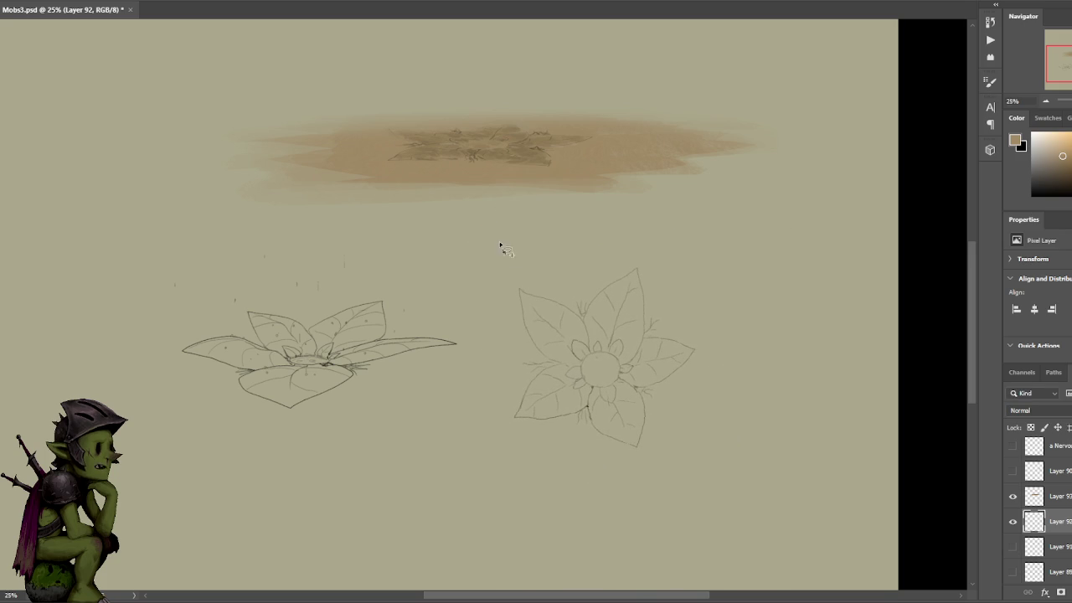
{"action": "left_click_drag", "start_coordinate": [665, 363], "coordinate": [696, 328]}
{"action": "scroll", "coordinate": [635, 328], "scroll_direction": "up", "scroll_amount": 1}
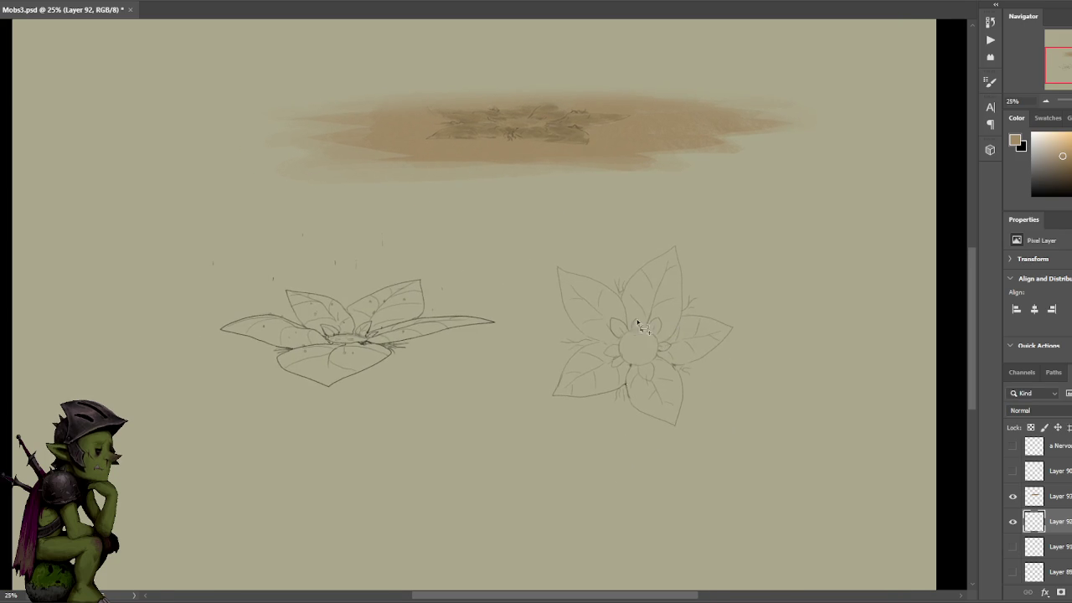
{"action": "scroll", "coordinate": [612, 292], "scroll_direction": "up", "scroll_amount": 2}
{"action": "scroll", "coordinate": [603, 309], "scroll_direction": "up", "scroll_amount": 2}
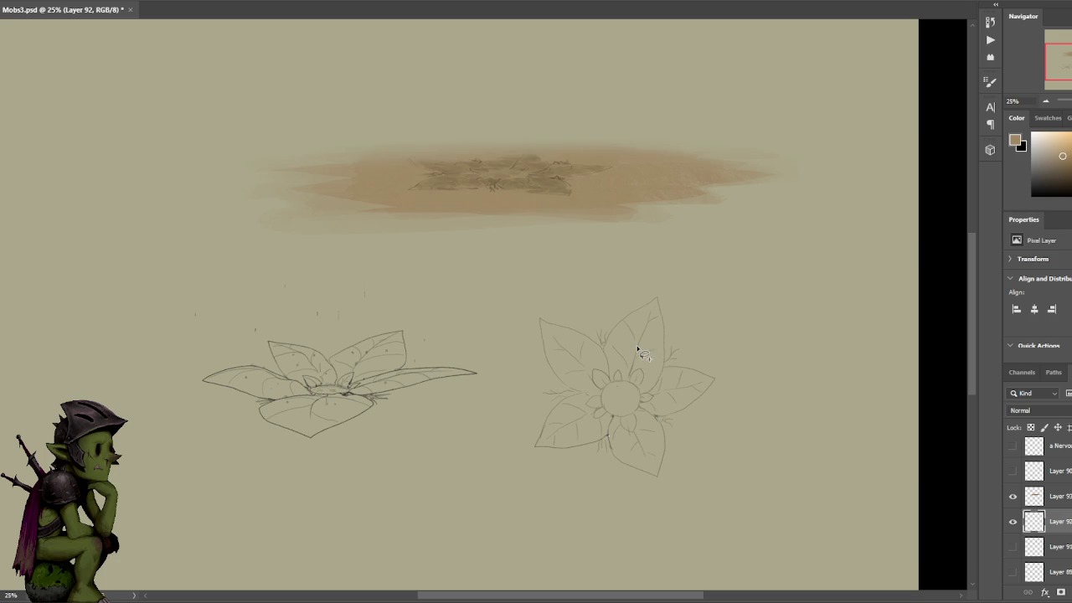
{"action": "key", "text": "ctrl+d"}
- Add a new empty Layer 94 above the sketch and try a brown stroke
{"action": "left_click", "coordinate": [1012, 521]}
{"action": "key", "text": "ctrl+shift+alt+n"}
{"action": "left_click", "coordinate": [1013, 546]}
{"action": "left_click_drag", "start_coordinate": [615, 319], "coordinate": [627, 427]}
- Move Layer 94 below the sketch layer and dab brown paint beside the right flower
{"action": "key", "text": "ctrl+z"}
{"action": "left_click", "coordinate": [1012, 496]}
{"action": "left_click", "coordinate": [1012, 496]}
{"action": "left_click", "coordinate": [1013, 546]}
{"action": "left_click_drag", "start_coordinate": [1070, 529], "coordinate": [1070, 553]}
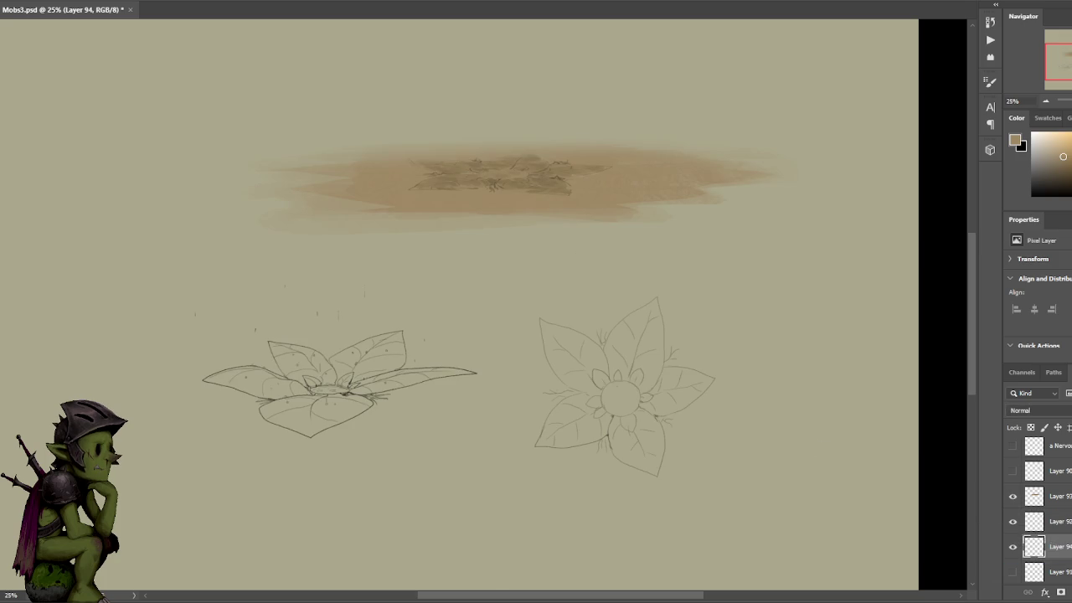
{"action": "left_click_drag", "start_coordinate": [548, 314], "coordinate": [553, 377]}
{"action": "left_click_drag", "start_coordinate": [579, 323], "coordinate": [554, 273]}
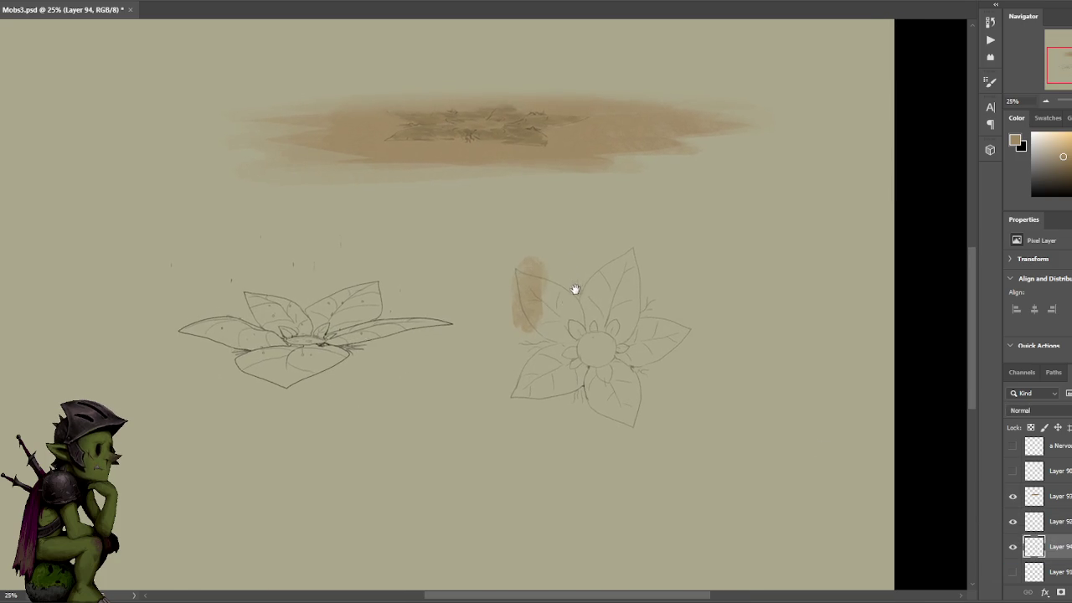
{"action": "mouse_move", "coordinate": [530, 318]}
{"action": "left_mouse_down"}
{"action": "mouse_move", "coordinate": [519, 411]}
{"action": "mouse_move", "coordinate": [515, 314]}
{"action": "left_mouse_up"}
- Paint a rough tan square behind the flower, covering its centre and edges
{"action": "key", "text": "ctrl+z"}
{"action": "key", "text": "ctrl+z"}
{"action": "mouse_move", "coordinate": [515, 410]}
{"action": "left_mouse_down"}
{"action": "mouse_move", "coordinate": [517, 247]}
{"action": "mouse_move", "coordinate": [691, 253]}
{"action": "mouse_move", "coordinate": [688, 407]}
{"action": "mouse_move", "coordinate": [494, 423]}
{"action": "mouse_move", "coordinate": [536, 360]}
{"action": "mouse_move", "coordinate": [561, 262]}
{"action": "left_mouse_up"}
{"action": "mouse_move", "coordinate": [552, 405]}
{"action": "left_mouse_down"}
{"action": "mouse_move", "coordinate": [583, 279]}
{"action": "mouse_move", "coordinate": [554, 415]}
{"action": "mouse_move", "coordinate": [611, 233]}
{"action": "left_mouse_up"}
{"action": "mouse_move", "coordinate": [665, 262]}
{"action": "left_mouse_down"}
{"action": "mouse_move", "coordinate": [599, 397]}
{"action": "mouse_move", "coordinate": [674, 277]}
{"action": "left_mouse_up"}
{"action": "mouse_move", "coordinate": [674, 284]}
{"action": "left_mouse_down"}
{"action": "mouse_move", "coordinate": [670, 406]}
{"action": "mouse_move", "coordinate": [615, 418]}
{"action": "left_mouse_up"}
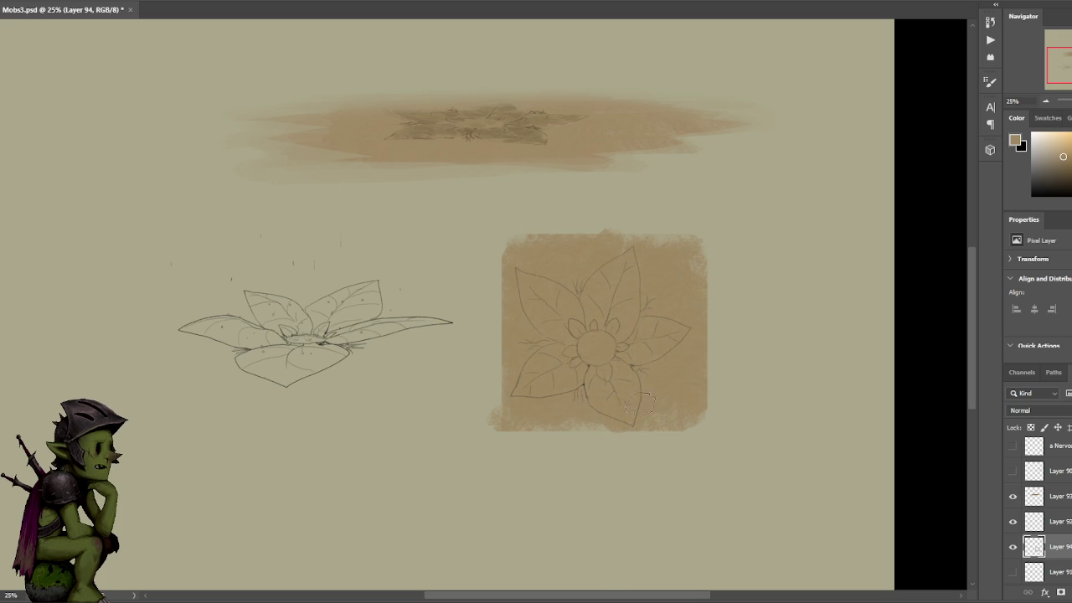
{"action": "mouse_move", "coordinate": [502, 429]}
{"action": "left_mouse_down"}
{"action": "mouse_move", "coordinate": [492, 243]}
{"action": "mouse_move", "coordinate": [512, 433]}
{"action": "mouse_move", "coordinate": [696, 437]}
{"action": "mouse_move", "coordinate": [710, 360]}
{"action": "mouse_move", "coordinate": [705, 254]}
{"action": "mouse_move", "coordinate": [507, 231]}
{"action": "left_mouse_up"}
- Shade the flower's upper-left, top, lower-left, bottom and right leaves darker brown
{"action": "mouse_move", "coordinate": [546, 302]}
{"action": "left_mouse_down"}
{"action": "mouse_move", "coordinate": [565, 334]}
{"action": "mouse_move", "coordinate": [567, 304]}
{"action": "mouse_move", "coordinate": [586, 305]}
{"action": "left_mouse_up"}
{"action": "key", "text": "ctrl+plus"}
{"action": "key", "text": "ctrl+z"}
{"action": "mouse_move", "coordinate": [594, 349]}
{"action": "left_mouse_down"}
{"action": "mouse_move", "coordinate": [536, 281]}
{"action": "mouse_move", "coordinate": [576, 286]}
{"action": "left_mouse_up"}
{"action": "mouse_move", "coordinate": [619, 323]}
{"action": "left_mouse_down"}
{"action": "mouse_move", "coordinate": [611, 288]}
{"action": "mouse_move", "coordinate": [670, 235]}
{"action": "mouse_move", "coordinate": [675, 330]}
{"action": "left_mouse_up"}
{"action": "mouse_move", "coordinate": [592, 356]}
{"action": "left_mouse_down"}
{"action": "mouse_move", "coordinate": [543, 411]}
{"action": "mouse_move", "coordinate": [601, 379]}
{"action": "mouse_move", "coordinate": [646, 439]}
{"action": "left_mouse_up"}
{"action": "mouse_move", "coordinate": [654, 381]}
{"action": "left_mouse_down"}
{"action": "mouse_move", "coordinate": [666, 451]}
{"action": "mouse_move", "coordinate": [682, 430]}
{"action": "left_mouse_up"}
{"action": "mouse_move", "coordinate": [679, 345]}
{"action": "left_mouse_down"}
{"action": "mouse_move", "coordinate": [722, 332]}
{"action": "mouse_move", "coordinate": [682, 371]}
{"action": "left_mouse_up"}
{"action": "left_click", "coordinate": [631, 359], "text": "alt"}
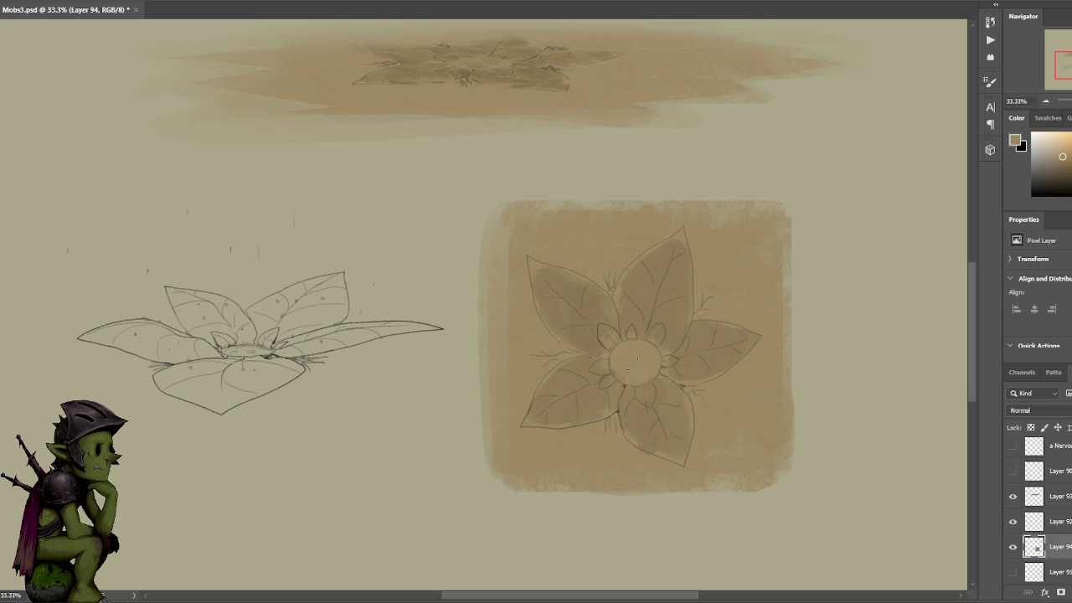
- Shade the flower's top petal with darker tan sampled from the artwork
{"action": "left_click", "coordinate": [561, 220], "text": "alt"}
{"action": "key", "text": "ctrl+minus"}
{"action": "scroll", "coordinate": [485, 307], "scroll_direction": "up", "scroll_amount": 2}
{"action": "left_click", "coordinate": [651, 389], "text": "alt"}
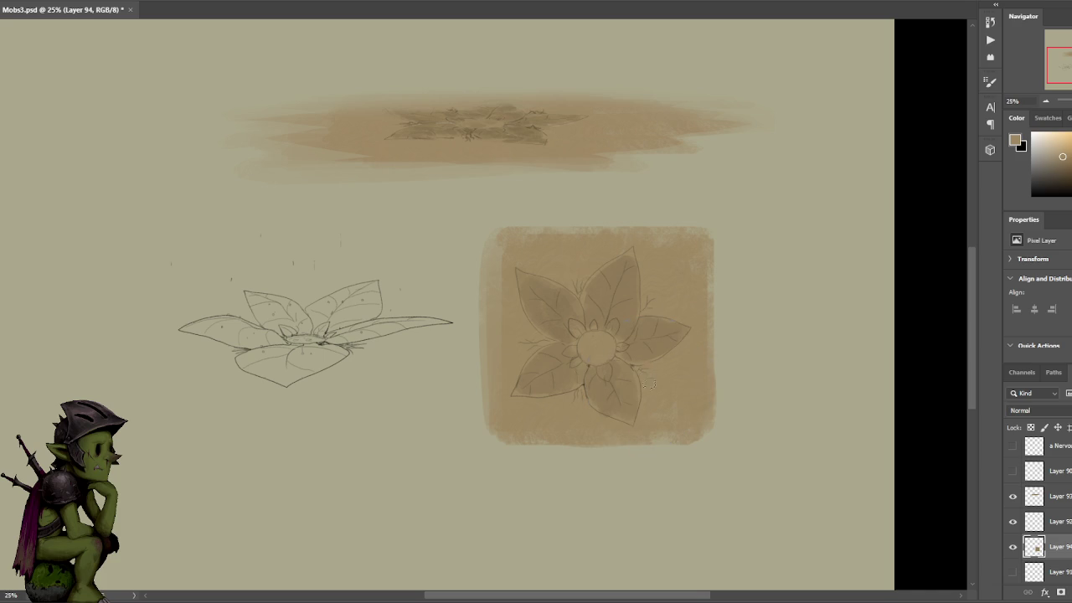
{"action": "key", "text": "ctrl+plus"}
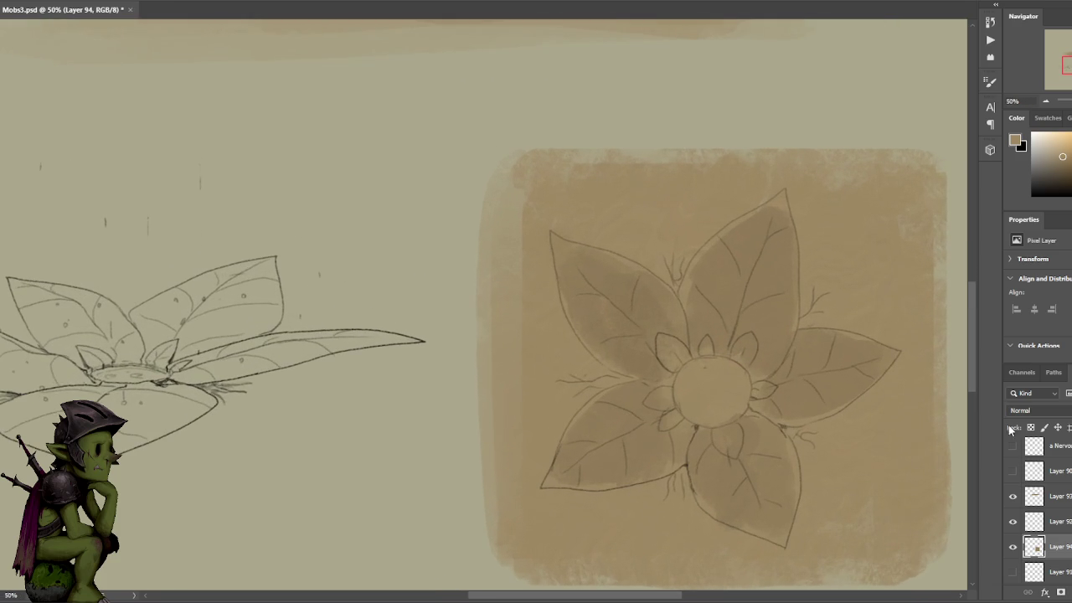
{"action": "left_click_drag", "start_coordinate": [819, 335], "coordinate": [680, 290]}
{"action": "key", "text": "ctrl+minus"}
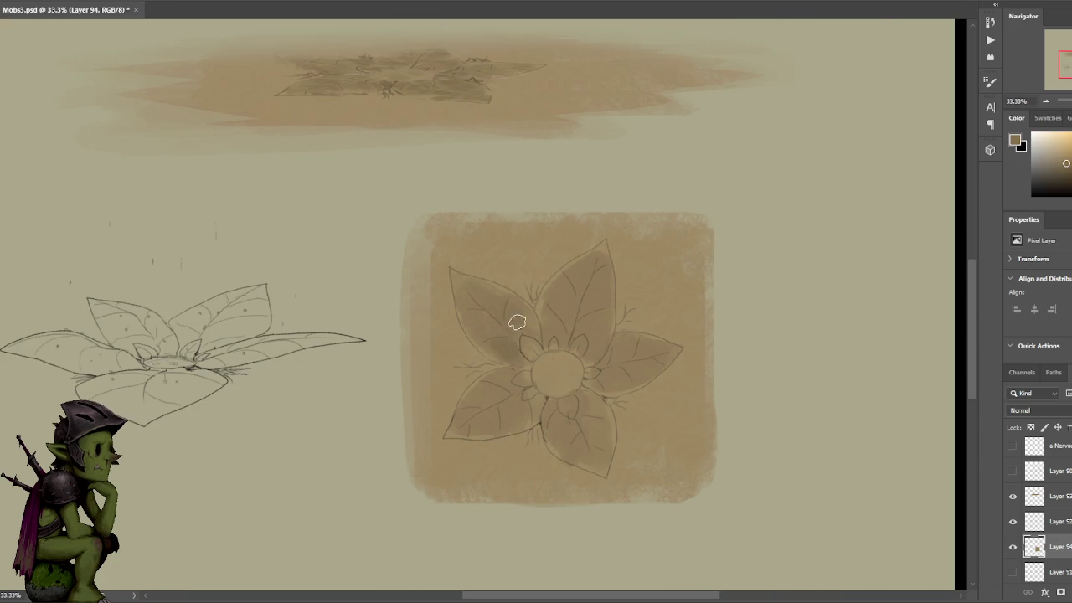
{"action": "left_click_drag", "start_coordinate": [554, 318], "coordinate": [549, 337]}
{"action": "mouse_move", "coordinate": [581, 232]}
{"action": "left_mouse_down"}
{"action": "mouse_move", "coordinate": [597, 338]}
{"action": "mouse_move", "coordinate": [653, 346]}
{"action": "left_mouse_up"}
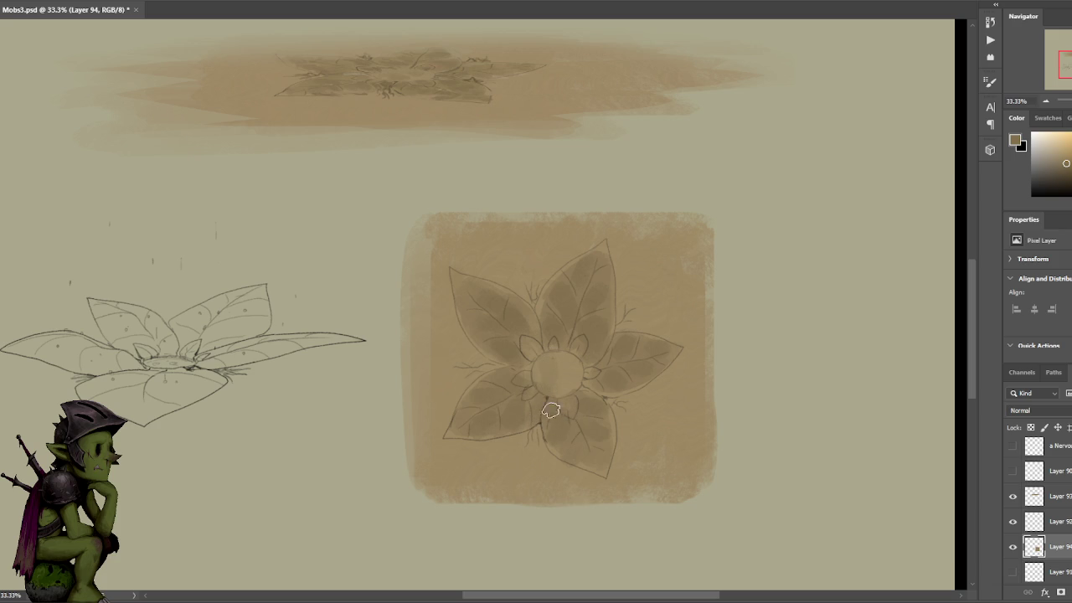
{"action": "left_click", "coordinate": [599, 402], "text": "alt"}
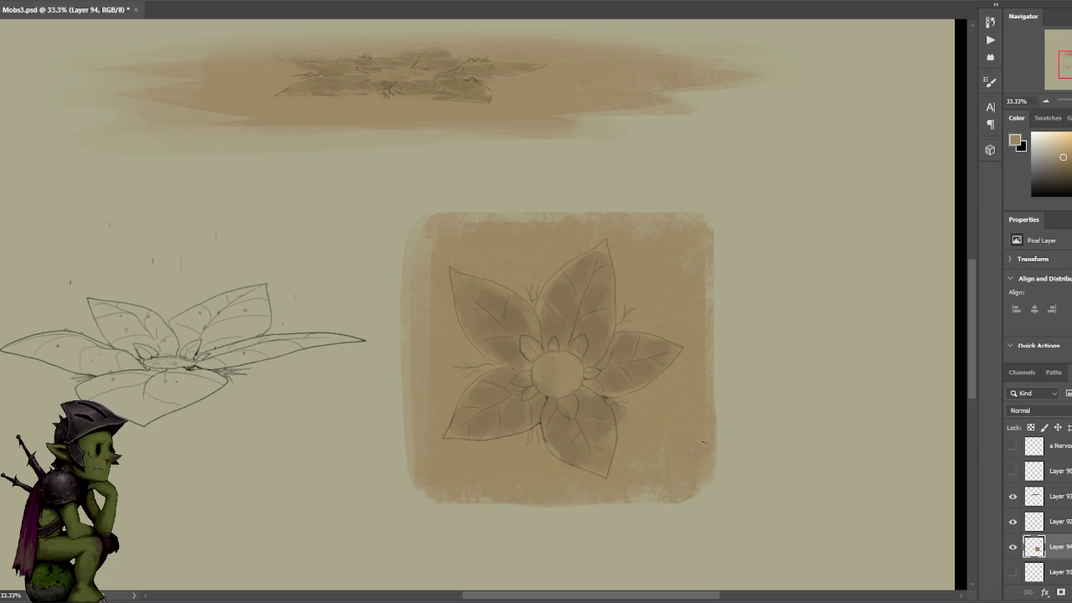
- Merge the sketch layer down into Layer 94
{"action": "left_click", "coordinate": [1057, 521]}
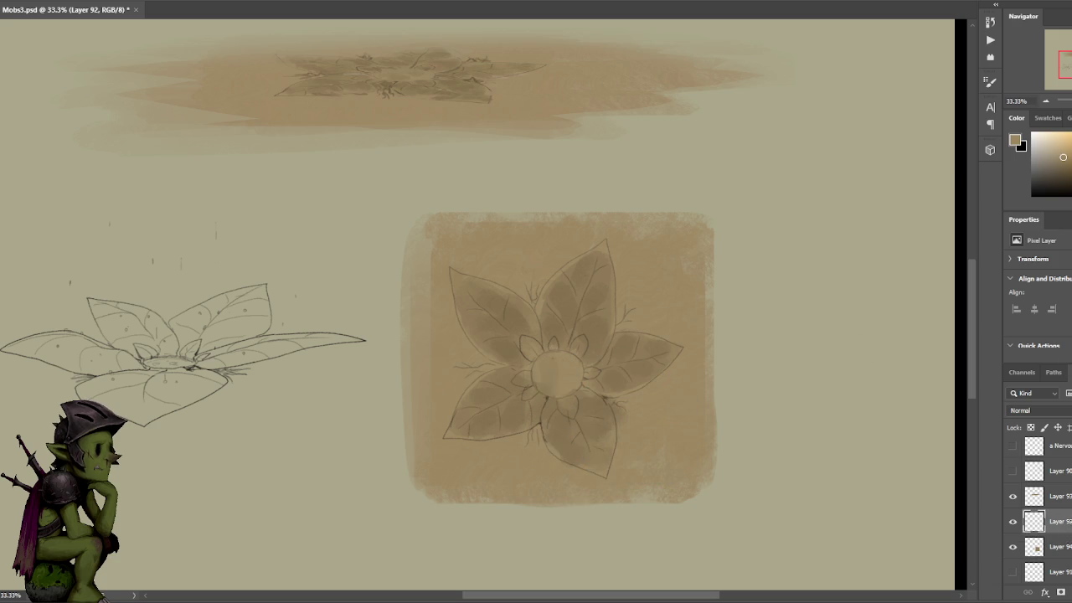
{"action": "right_click", "coordinate": [1057, 521]}
{"action": "left_click", "coordinate": [1005, 358]}
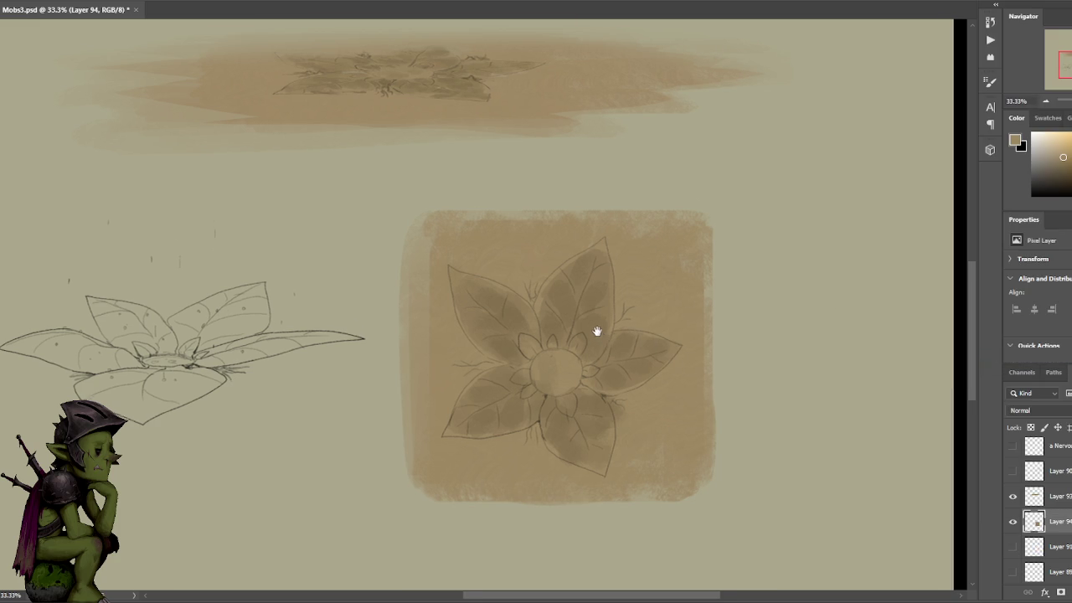
{"action": "left_click_drag", "start_coordinate": [629, 312], "coordinate": [606, 273]}
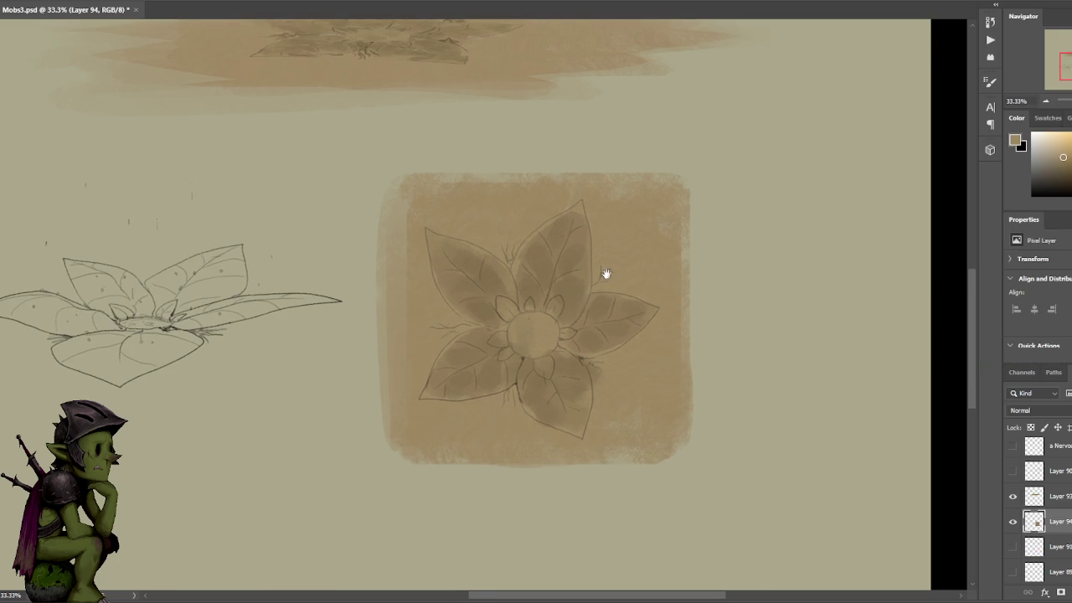
- Sample brown and tan tones from the flower and shade the lower leaf darker
{"action": "left_click", "coordinate": [584, 357], "text": "alt"}
{"action": "left_click", "coordinate": [608, 377], "text": "alt"}
{"action": "left_click", "coordinate": [584, 389], "text": "alt"}
{"action": "left_click_drag", "start_coordinate": [577, 387], "coordinate": [583, 412]}
{"action": "left_click", "coordinate": [617, 343], "text": "alt"}
{"action": "left_click", "coordinate": [614, 283], "text": "alt"}
{"action": "left_click", "coordinate": [599, 308], "text": "alt"}
{"action": "left_click", "coordinate": [612, 284], "text": "alt"}
- Settle on the tan from the flower centre as the painting colour, zoomed to 50%
{"action": "left_click", "coordinate": [601, 310], "text": "alt"}
{"action": "left_click", "coordinate": [614, 281], "text": "alt"}
{"action": "left_click", "coordinate": [456, 260], "text": "alt"}
{"action": "left_click", "coordinate": [526, 336], "text": "alt"}
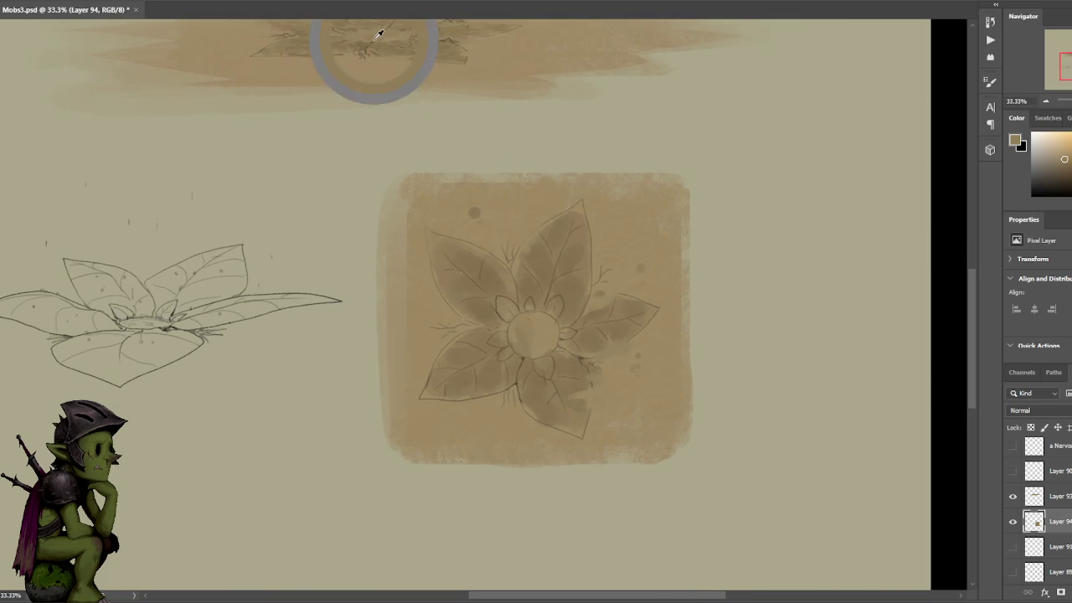
{"action": "left_click", "coordinate": [300, 94], "text": "alt"}
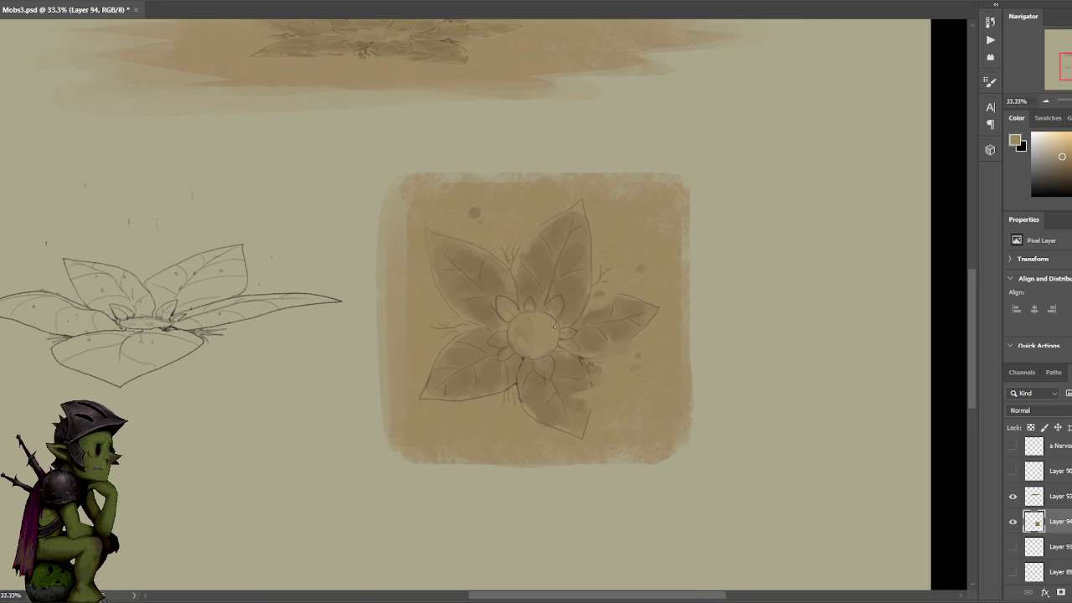
{"action": "left_click", "coordinate": [1067, 165]}
{"action": "left_click", "coordinate": [550, 327], "text": "alt"}
{"action": "key", "text": "ctrl+plus"}
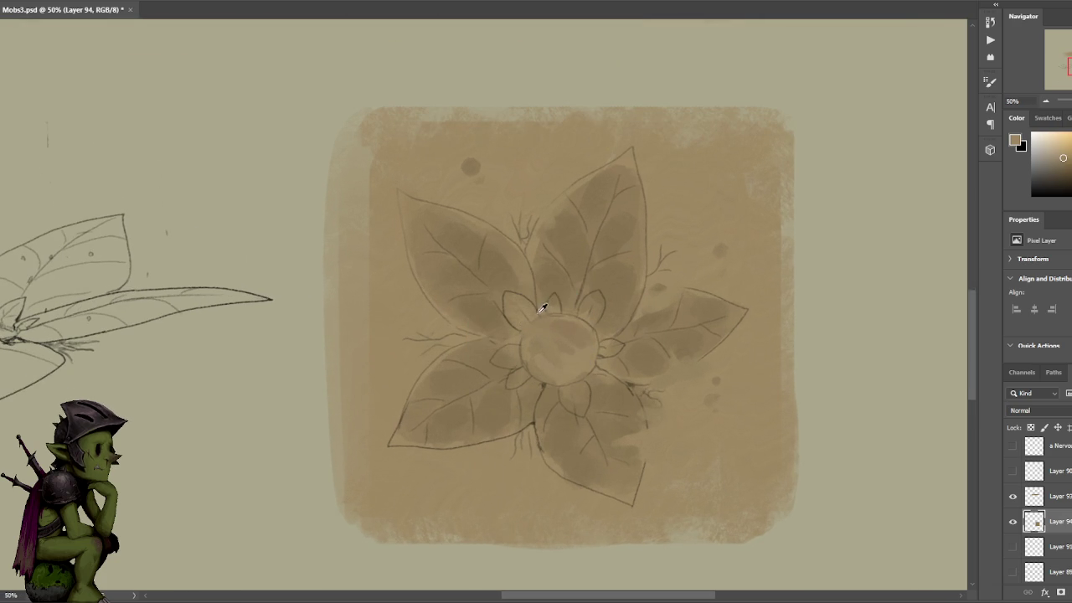
- Add darker tan shading around the flower centre with resampled tones
{"action": "left_click", "coordinate": [551, 295], "text": "alt"}
{"action": "left_click", "coordinate": [557, 264], "text": "alt"}
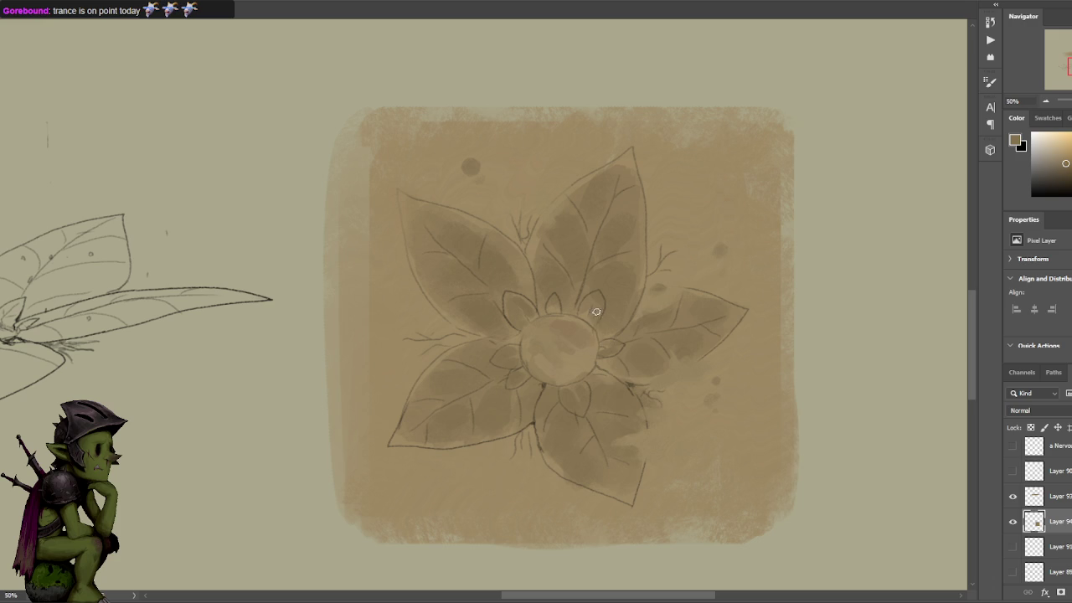
{"action": "left_click", "coordinate": [590, 327], "text": "alt"}
{"action": "left_click", "coordinate": [755, 268], "text": "alt"}
{"action": "left_click", "coordinate": [577, 318], "text": "alt"}
{"action": "left_click", "coordinate": [555, 308], "text": "alt"}
{"action": "left_click", "coordinate": [557, 303], "text": "alt"}
{"action": "left_click", "coordinate": [554, 296], "text": "alt"}
{"action": "left_click", "coordinate": [520, 300], "text": "alt"}
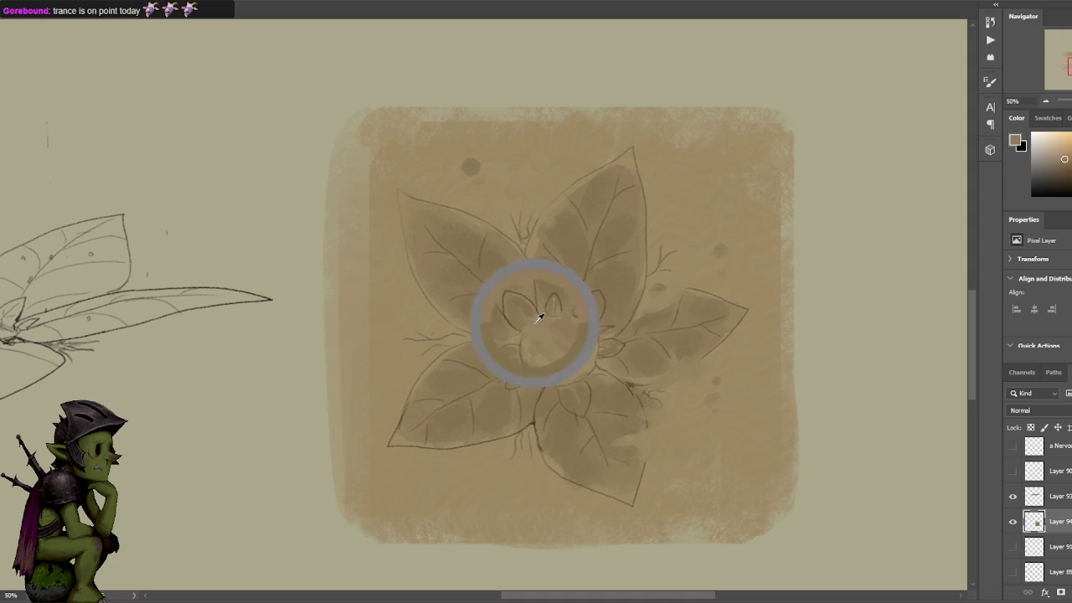
{"action": "left_click", "coordinate": [522, 304], "text": "alt"}
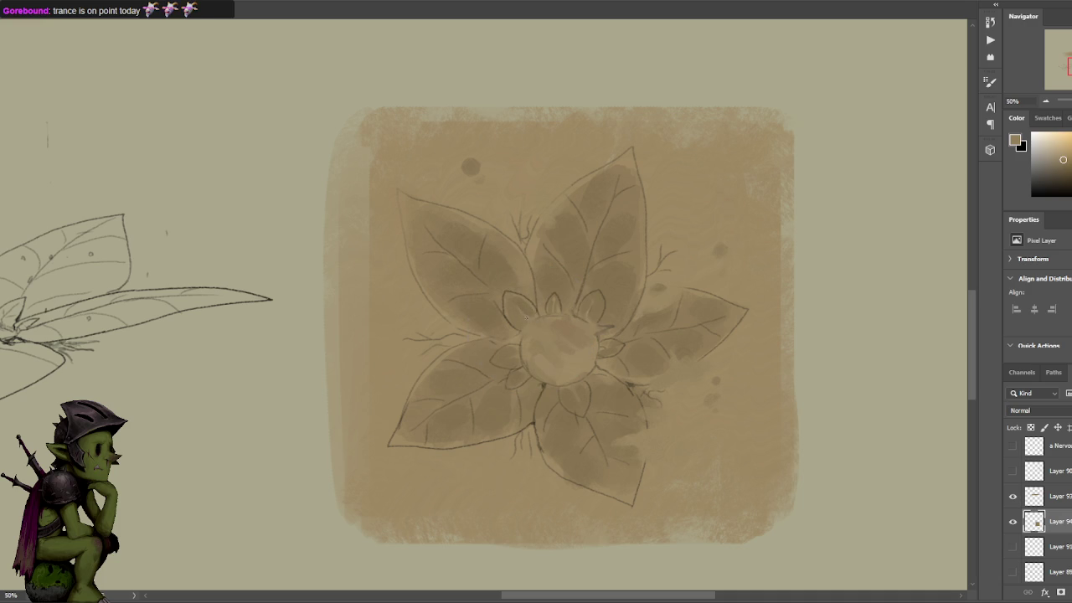
{"action": "left_click", "coordinate": [538, 318], "text": "alt"}
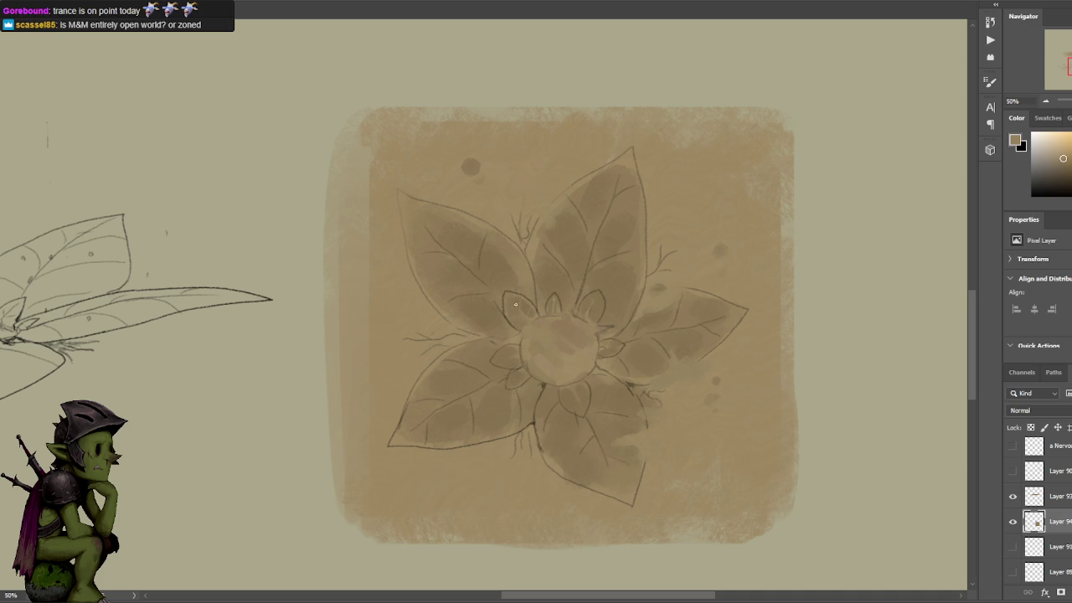
- Shade the lower flower, undo an accidental move, and sharpen the right leaf's tip
{"action": "left_click", "coordinate": [537, 412], "text": "alt"}
{"action": "left_click", "coordinate": [539, 355], "text": "alt"}
{"action": "left_click_drag", "start_coordinate": [516, 391], "coordinate": [518, 420]}
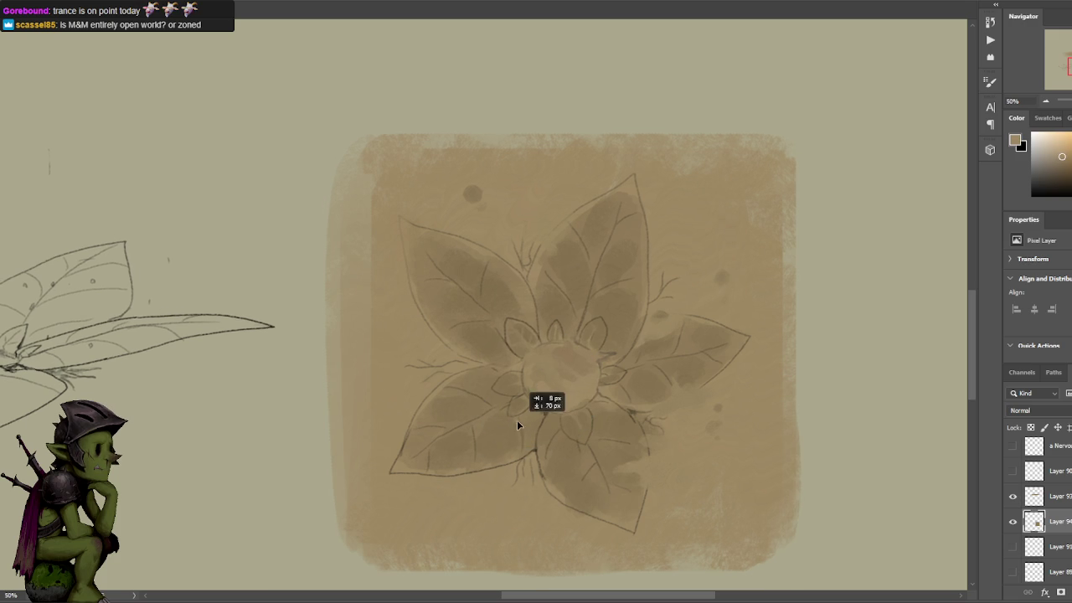
{"action": "key", "text": "ctrl+z"}
{"action": "key", "text": "ctrl+minus"}
{"action": "key", "text": "ctrl+plus"}
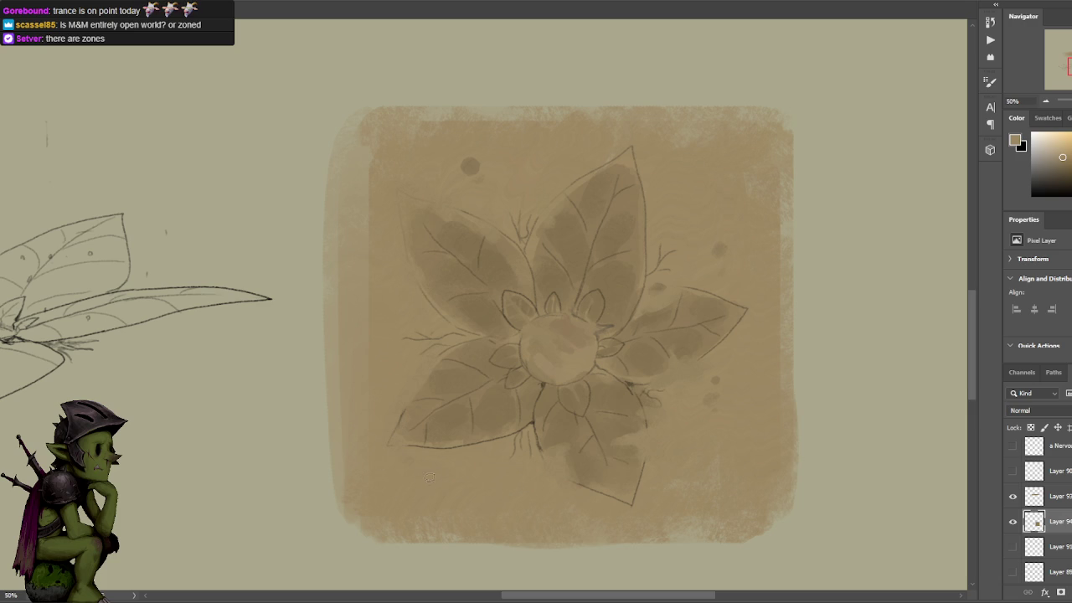
{"action": "mouse_move", "coordinate": [750, 308]}
{"action": "left_mouse_down"}
{"action": "mouse_move", "coordinate": [727, 333]}
{"action": "mouse_move", "coordinate": [747, 307]}
{"action": "left_mouse_up"}
{"action": "key", "text": "ctrl+z"}
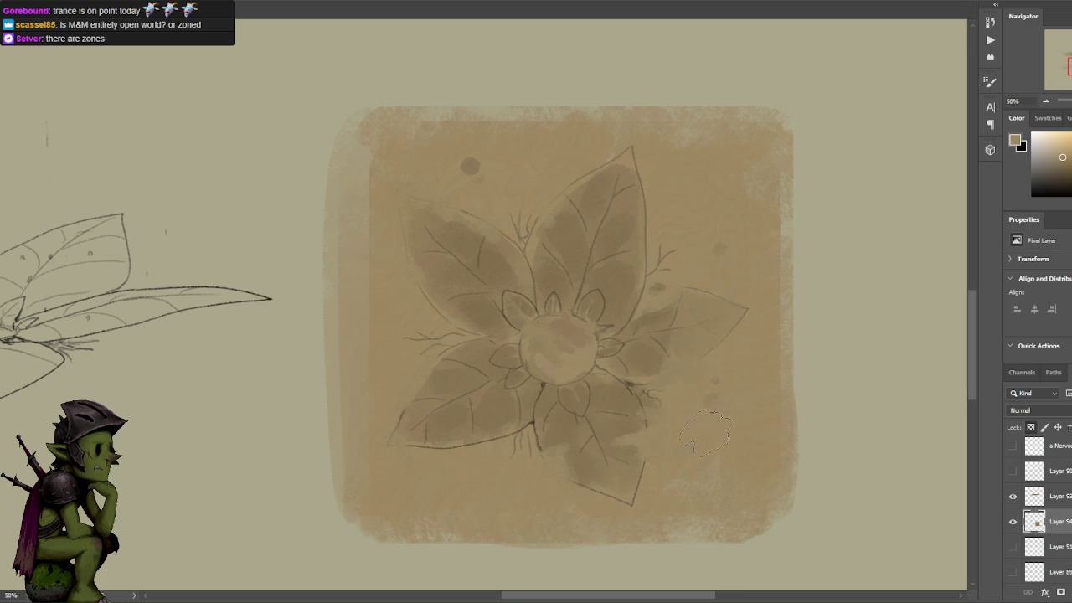
{"action": "key", "text": "ctrl+minus"}
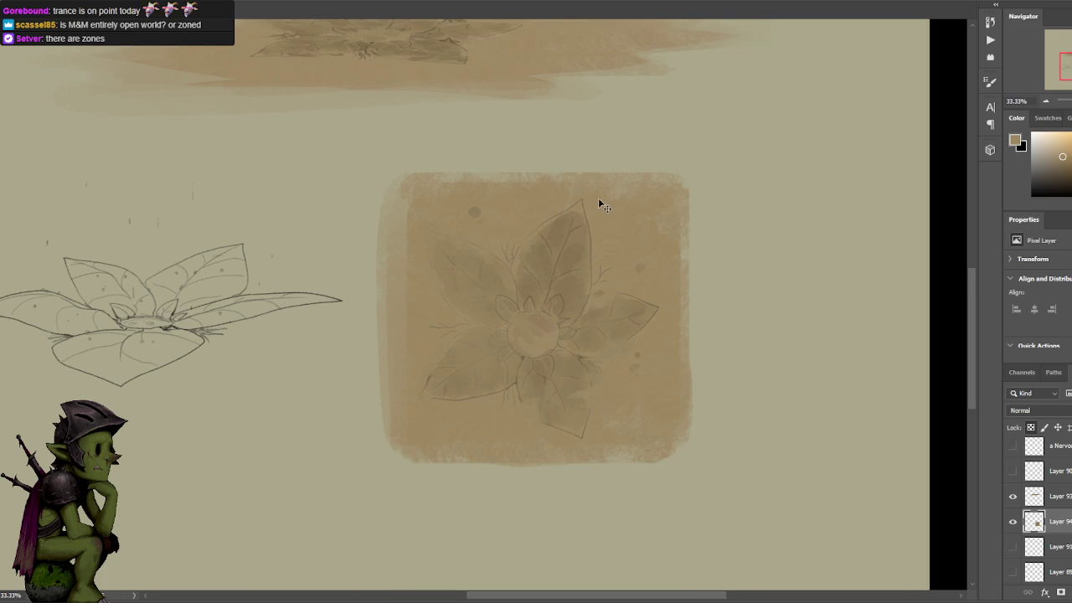
- Sample tan tones from the flower centre and the icon background
{"action": "key", "text": "ctrl+minus"}
{"action": "key", "text": "ctrl+plus"}
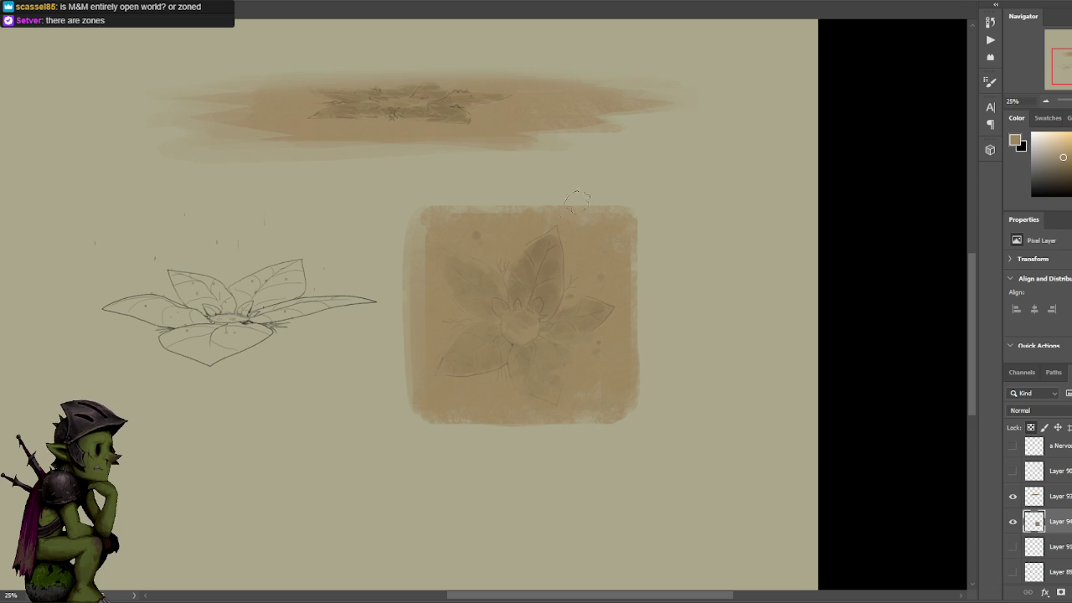
{"action": "left_click", "coordinate": [524, 323], "text": "alt"}
{"action": "left_click", "coordinate": [530, 330], "text": "alt"}
{"action": "scroll", "coordinate": [684, 181], "scroll_direction": "down", "scroll_amount": 2}
{"action": "scroll", "coordinate": [598, 253], "scroll_direction": "up", "scroll_amount": 2}
{"action": "scroll", "coordinate": [590, 259], "scroll_direction": "up", "scroll_amount": 1}
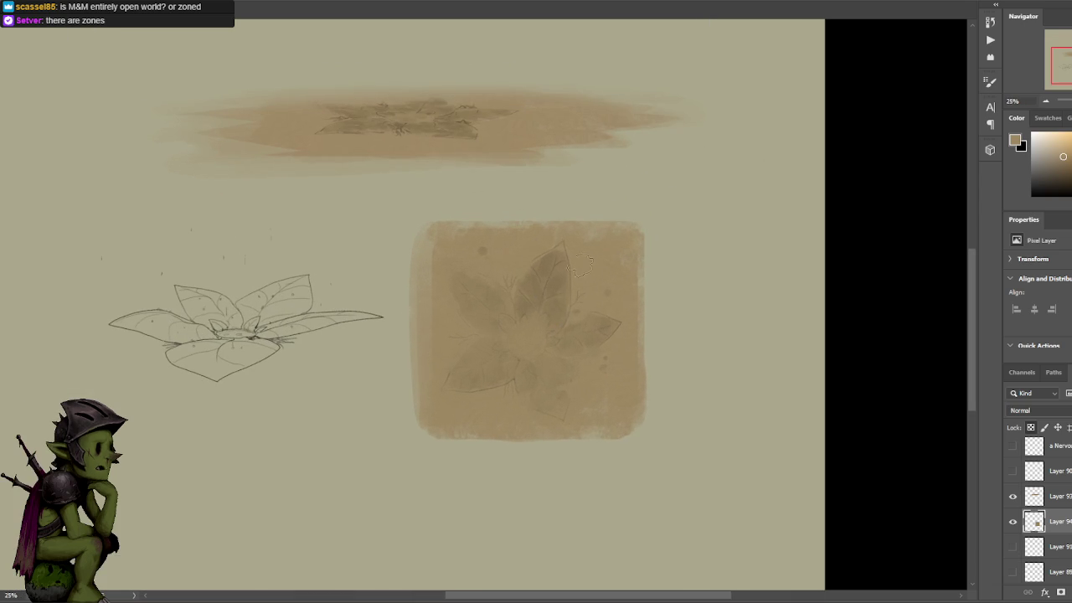
{"action": "left_click", "coordinate": [590, 247], "text": "alt"}
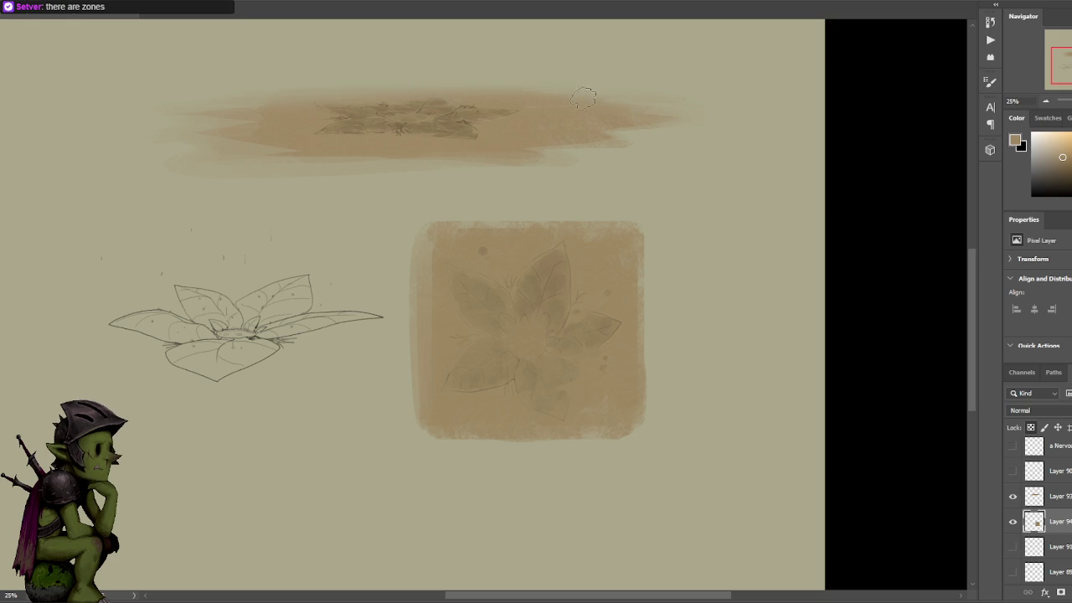
- Make Layer 95 visible and select it
{"action": "left_click_drag", "start_coordinate": [715, 220], "coordinate": [793, 253]}
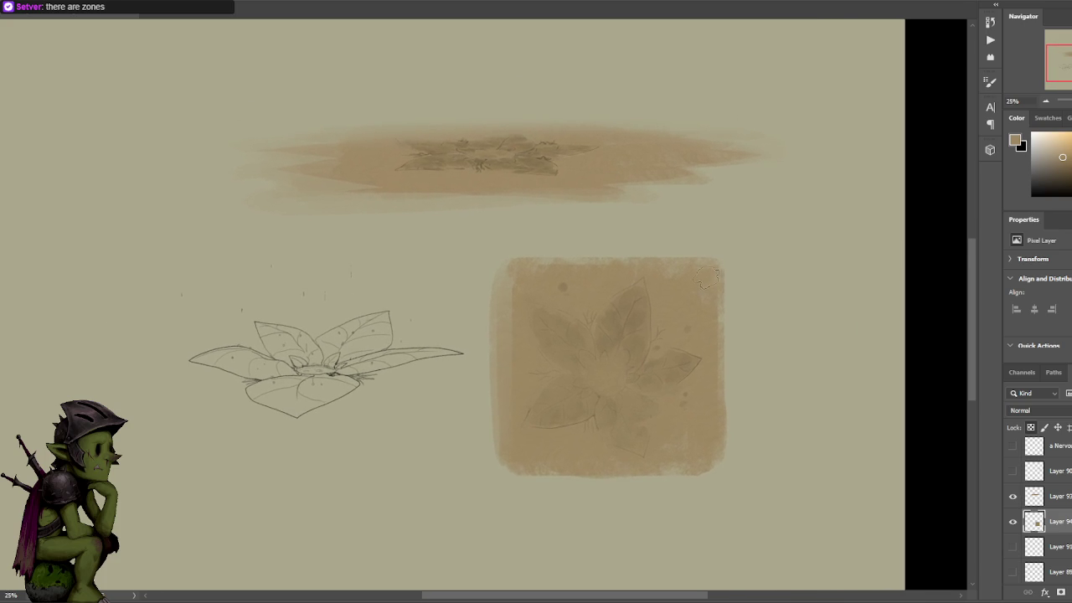
{"action": "left_click_drag", "start_coordinate": [704, 271], "coordinate": [723, 242]}
{"action": "left_click", "coordinate": [1013, 546]}
{"action": "left_click", "coordinate": [1051, 546]}
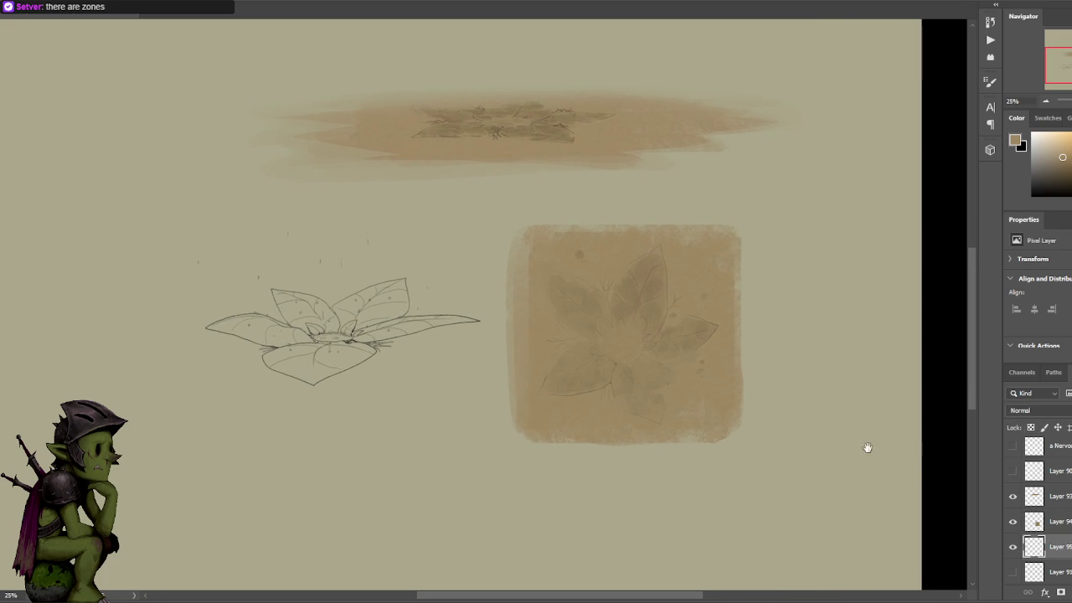
- Zoom to 50% on the plant sketch and lasso its front and bottom-left leaves
{"action": "left_click_drag", "start_coordinate": [588, 393], "coordinate": [653, 376]}
{"action": "key", "text": "ctrl+plus"}
{"action": "left_click_drag", "start_coordinate": [636, 299], "coordinate": [735, 279]}
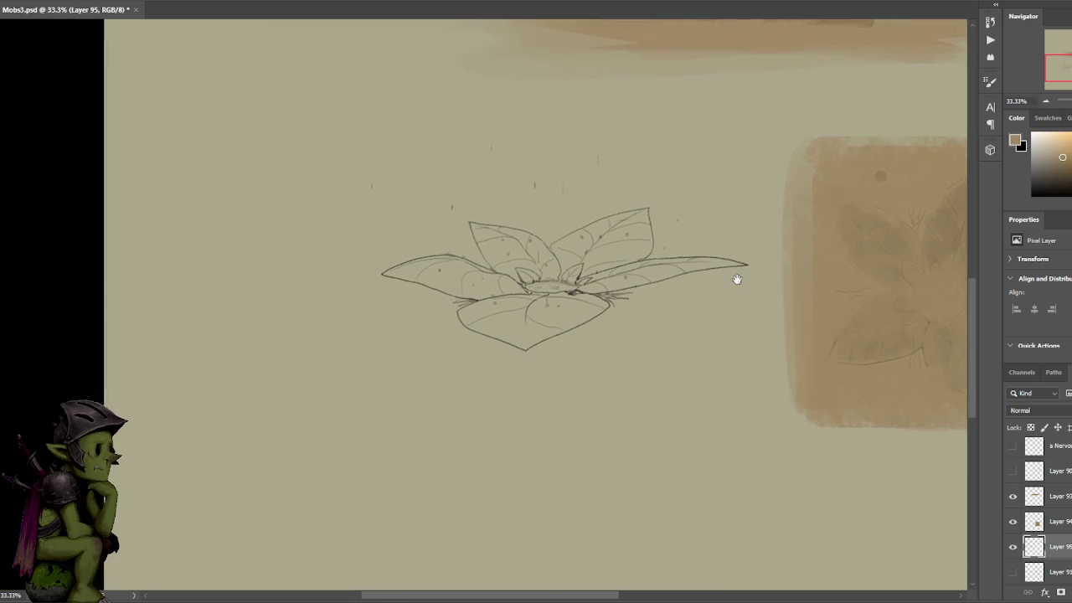
{"action": "left_click_drag", "start_coordinate": [598, 257], "coordinate": [575, 297]}
{"action": "key", "text": "ctrl+plus"}
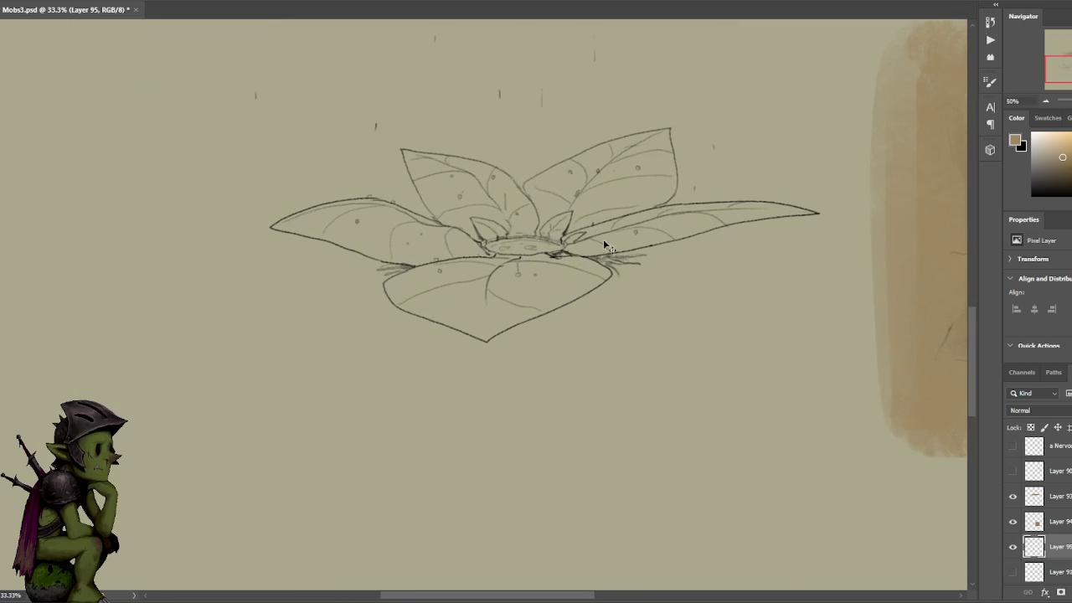
{"action": "mouse_move", "coordinate": [489, 342]}
{"action": "left_mouse_down"}
{"action": "mouse_move", "coordinate": [601, 289]}
{"action": "mouse_move", "coordinate": [616, 274]}
{"action": "mouse_move", "coordinate": [610, 256]}
{"action": "mouse_move", "coordinate": [816, 212]}
{"action": "mouse_move", "coordinate": [680, 207]}
{"action": "mouse_move", "coordinate": [673, 133]}
{"action": "mouse_move", "coordinate": [571, 164]}
{"action": "mouse_move", "coordinate": [531, 190]}
{"action": "mouse_move", "coordinate": [499, 230]}
{"action": "mouse_move", "coordinate": [473, 293]}
{"action": "mouse_move", "coordinate": [487, 339]}
{"action": "left_mouse_up"}
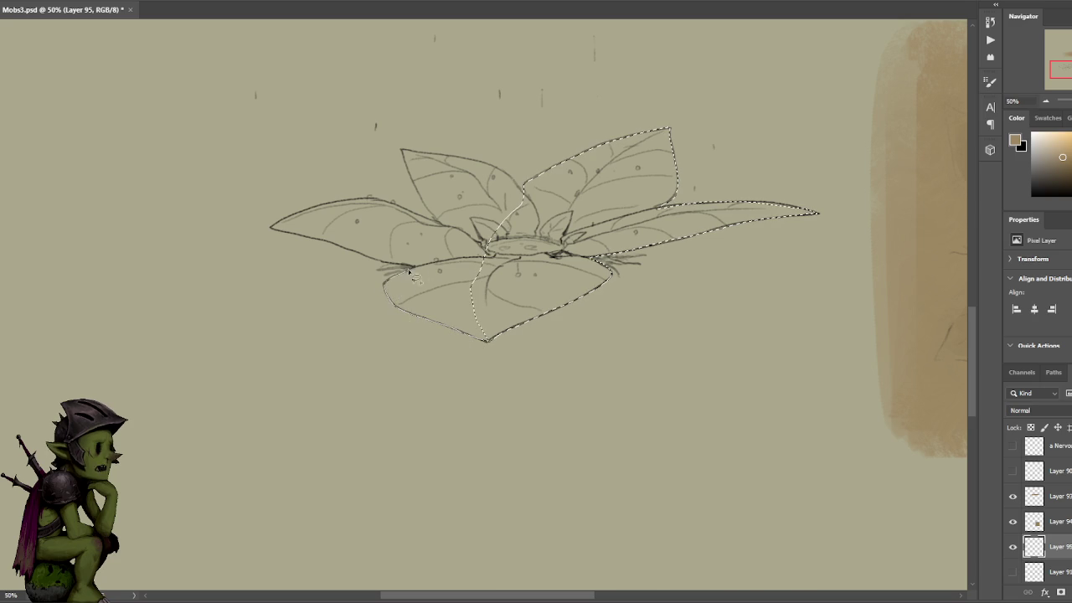
{"action": "left_click_drag", "start_coordinate": [387, 289], "coordinate": [501, 242]}
- Add the left and back-left leaves to the lasso selection
{"action": "mouse_move", "coordinate": [413, 269]}
{"action": "left_mouse_down"}
{"action": "mouse_move", "coordinate": [316, 242]}
{"action": "mouse_move", "coordinate": [368, 202]}
{"action": "left_mouse_up"}
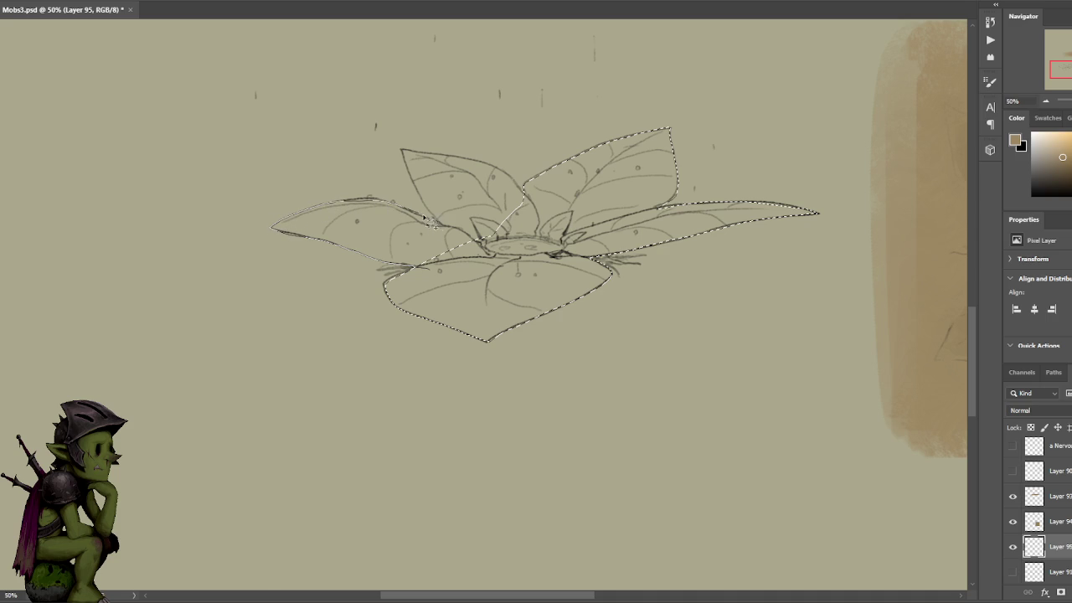
{"action": "left_click_drag", "start_coordinate": [368, 203], "coordinate": [521, 245]}
{"action": "left_click_drag", "start_coordinate": [445, 232], "coordinate": [471, 167]}
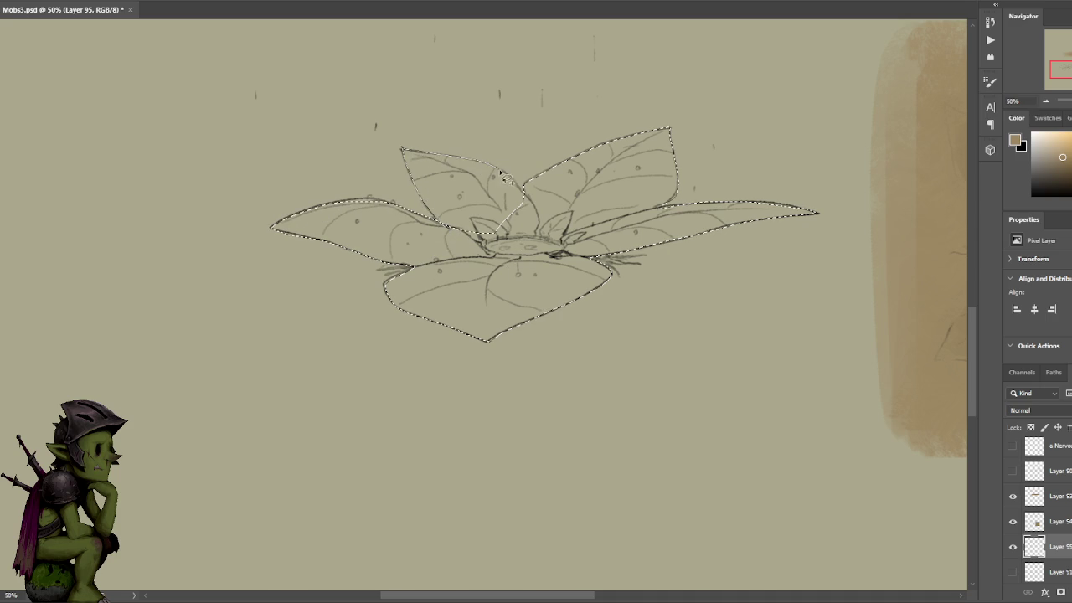
{"action": "left_click_drag", "start_coordinate": [473, 168], "coordinate": [517, 186]}
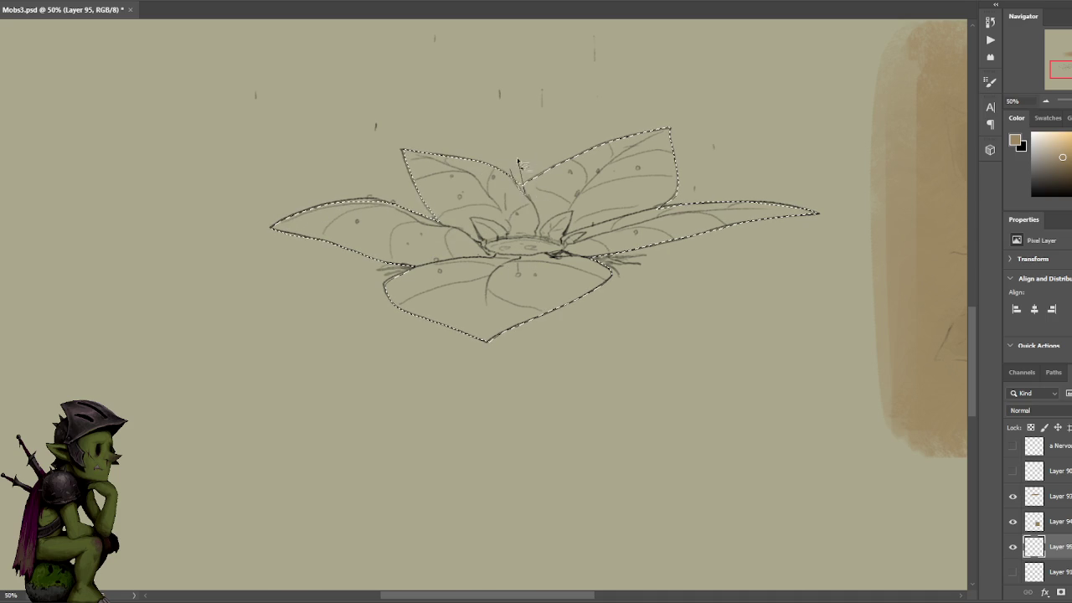
- Pick a muted green-grey painting colour from the beige square area
{"action": "scroll", "coordinate": [629, 179], "scroll_direction": "down", "scroll_amount": 1}
{"action": "scroll", "coordinate": [703, 209], "scroll_direction": "down", "scroll_amount": 1}
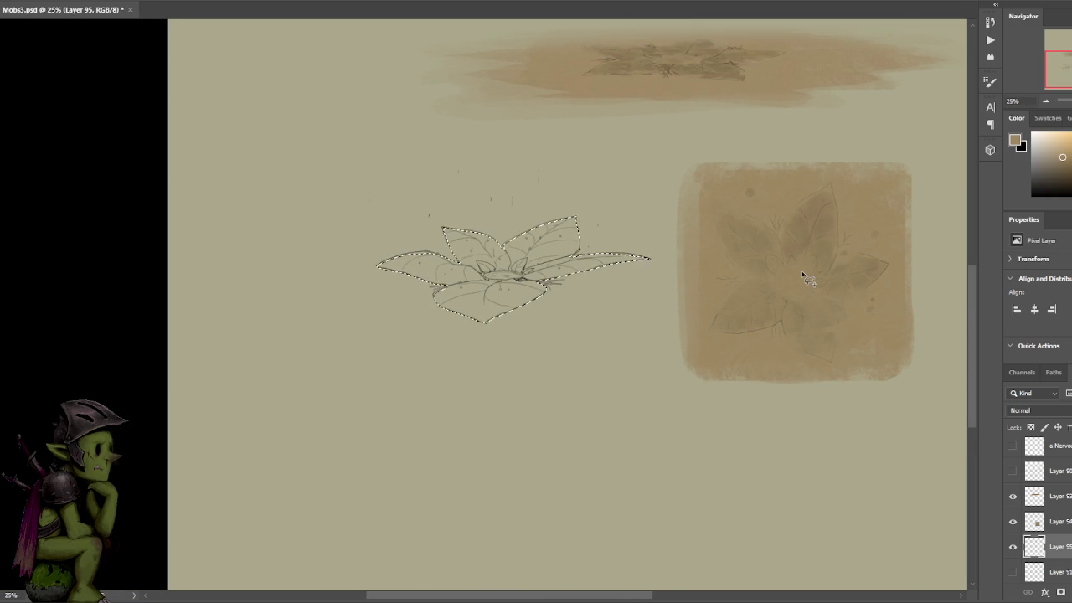
{"action": "left_click", "coordinate": [815, 237], "text": "alt"}
{"action": "left_click", "coordinate": [646, 258], "text": "alt"}
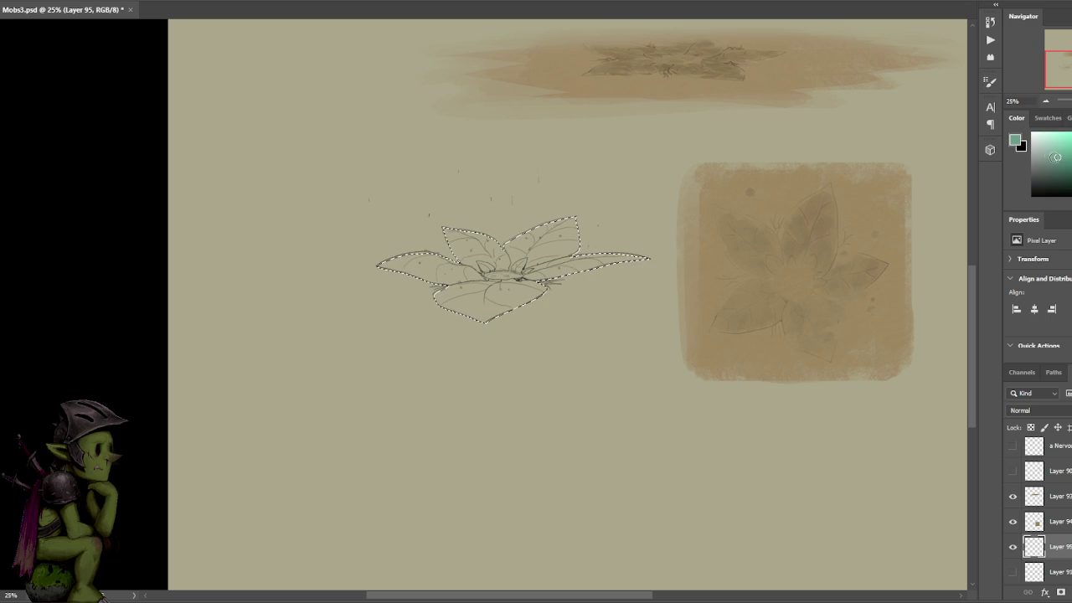
- Try teal-grey strokes and a leaf vein while toggling the leaf selection off and on
{"action": "mouse_move", "coordinate": [536, 285]}
{"action": "left_mouse_down"}
{"action": "mouse_move", "coordinate": [578, 230]}
{"action": "mouse_move", "coordinate": [565, 266]}
{"action": "mouse_move", "coordinate": [498, 289]}
{"action": "mouse_move", "coordinate": [456, 327]}
{"action": "mouse_move", "coordinate": [387, 264]}
{"action": "mouse_move", "coordinate": [494, 271]}
{"action": "mouse_move", "coordinate": [549, 257]}
{"action": "mouse_move", "coordinate": [570, 231]}
{"action": "left_mouse_up"}
{"action": "key", "text": "ctrl+z"}
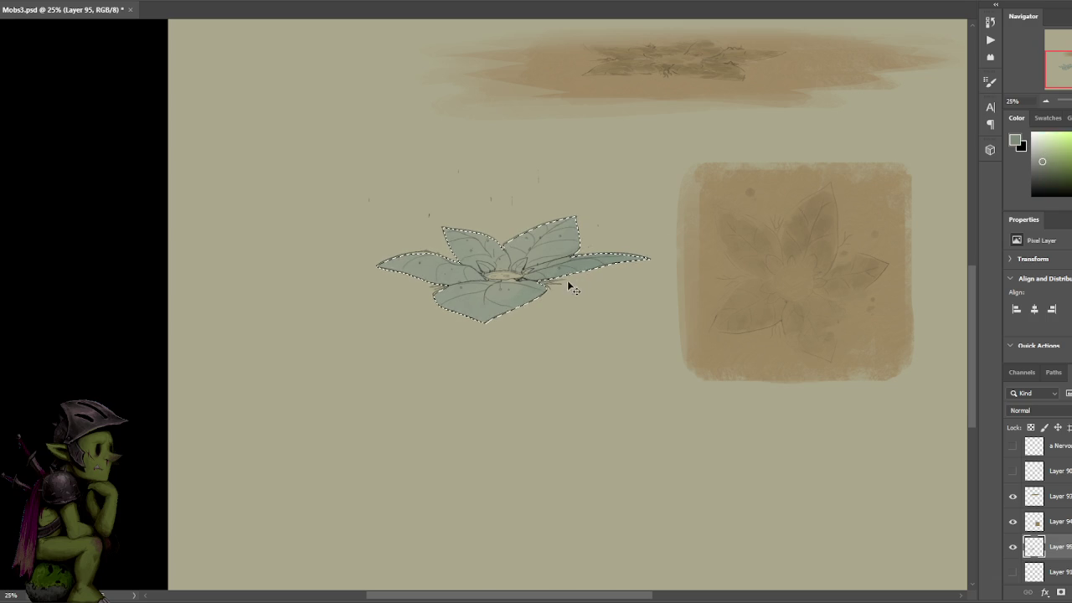
{"action": "mouse_move", "coordinate": [506, 246]}
{"action": "left_mouse_down"}
{"action": "mouse_move", "coordinate": [485, 266]}
{"action": "mouse_move", "coordinate": [521, 285]}
{"action": "left_mouse_up"}
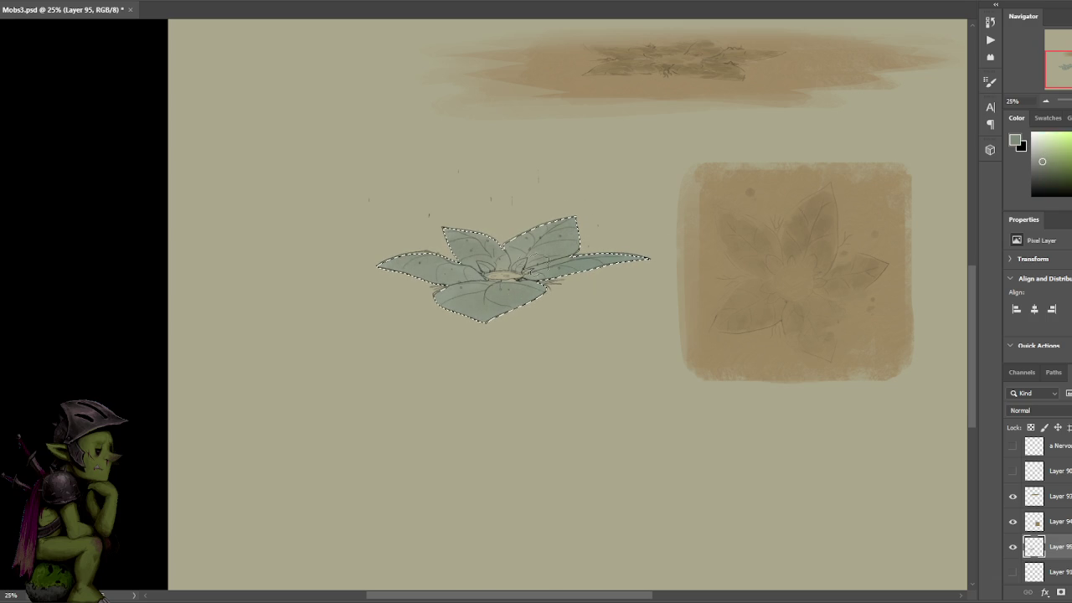
{"action": "key", "text": "ctrl+d"}
{"action": "scroll", "coordinate": [638, 173], "scroll_direction": "up", "scroll_amount": 2}
{"action": "key", "text": "ctrl+shift+d"}
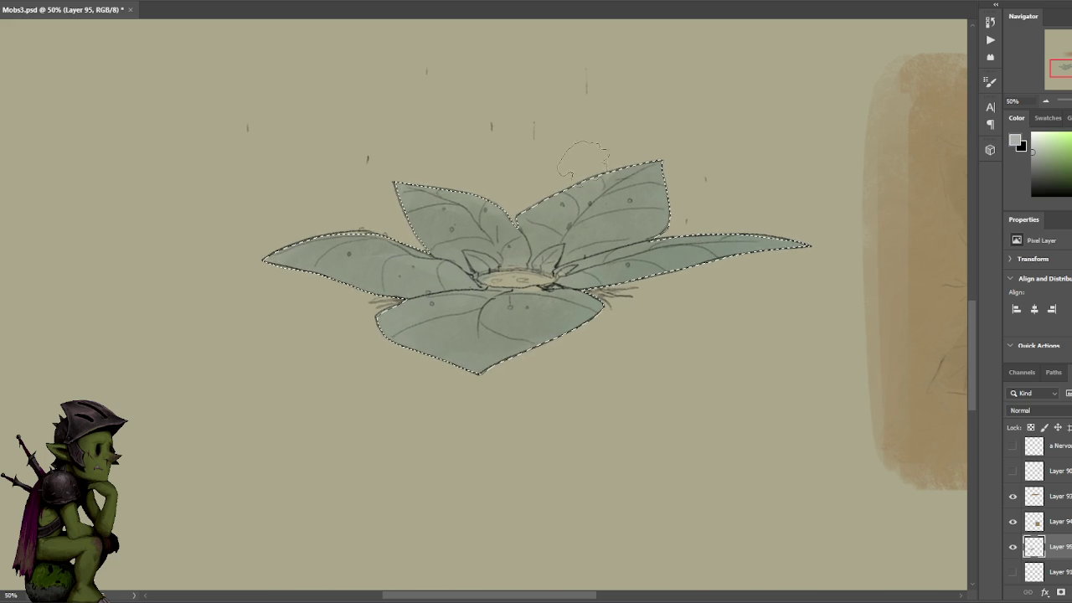
{"action": "key", "text": "ctrl+d"}
{"action": "key", "text": "ctrl+shift+d"}
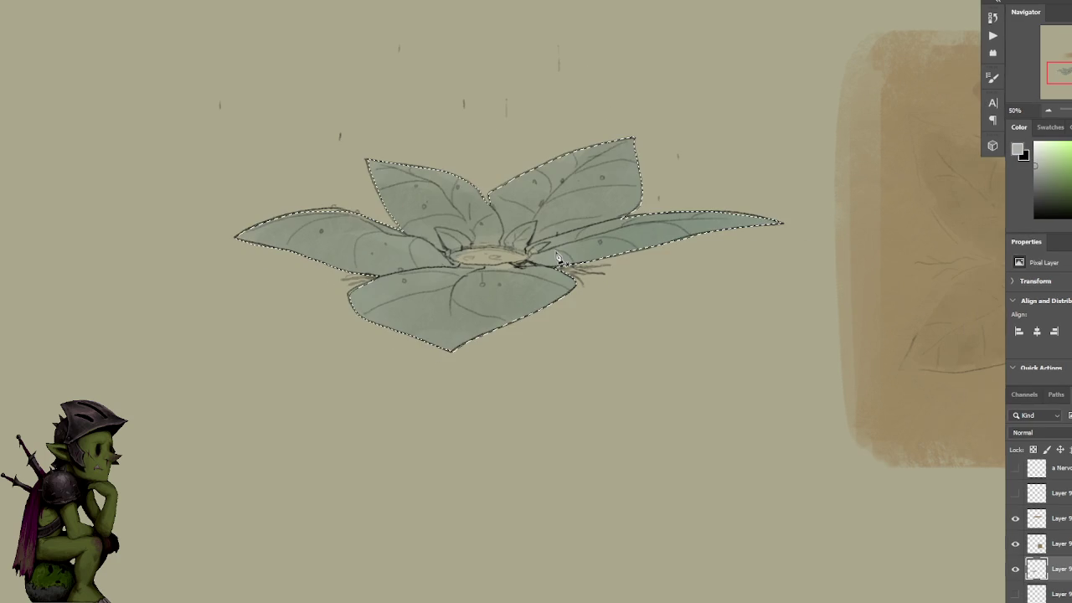
{"action": "key", "text": "Tab"}
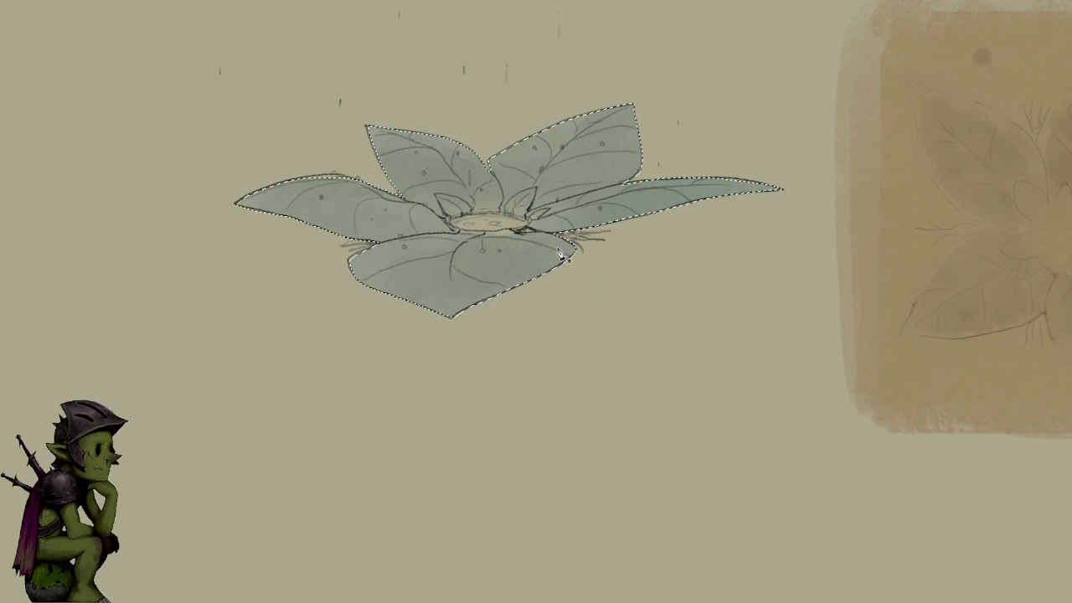
{"action": "key", "text": "Tab"}
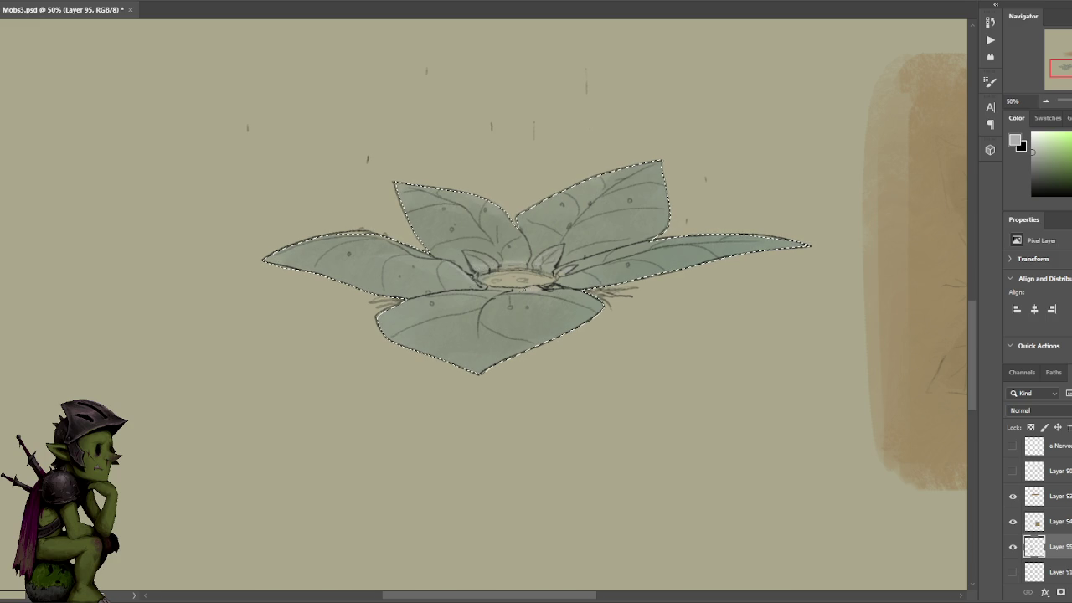
- Sample centre greys, tune a light cyan-grey, and repaint the plant's centre oval
{"action": "left_click", "coordinate": [487, 251], "text": "alt"}
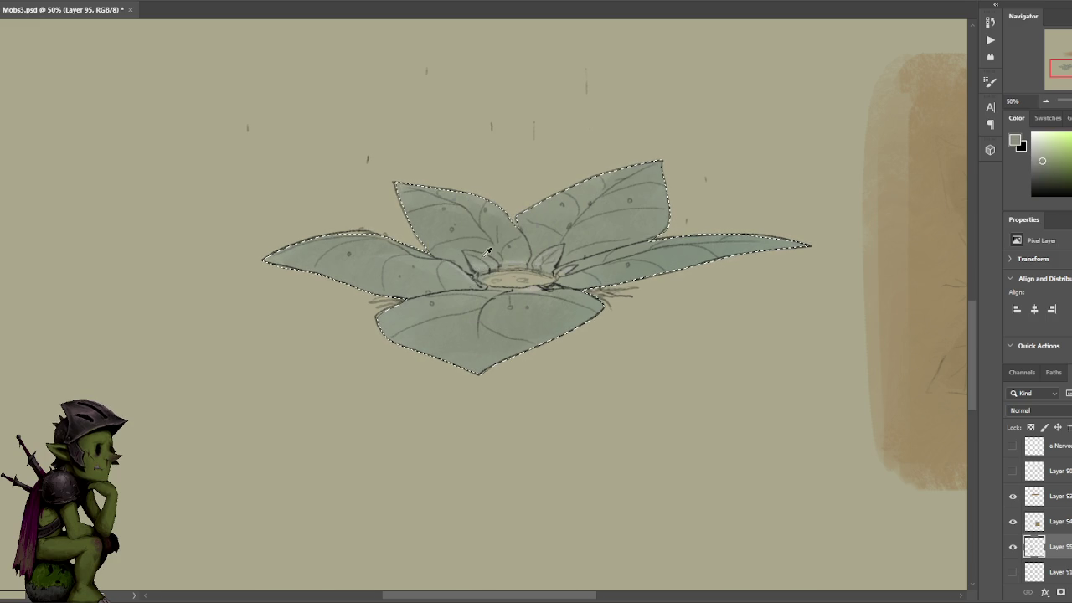
{"action": "key", "text": "ctrl+d"}
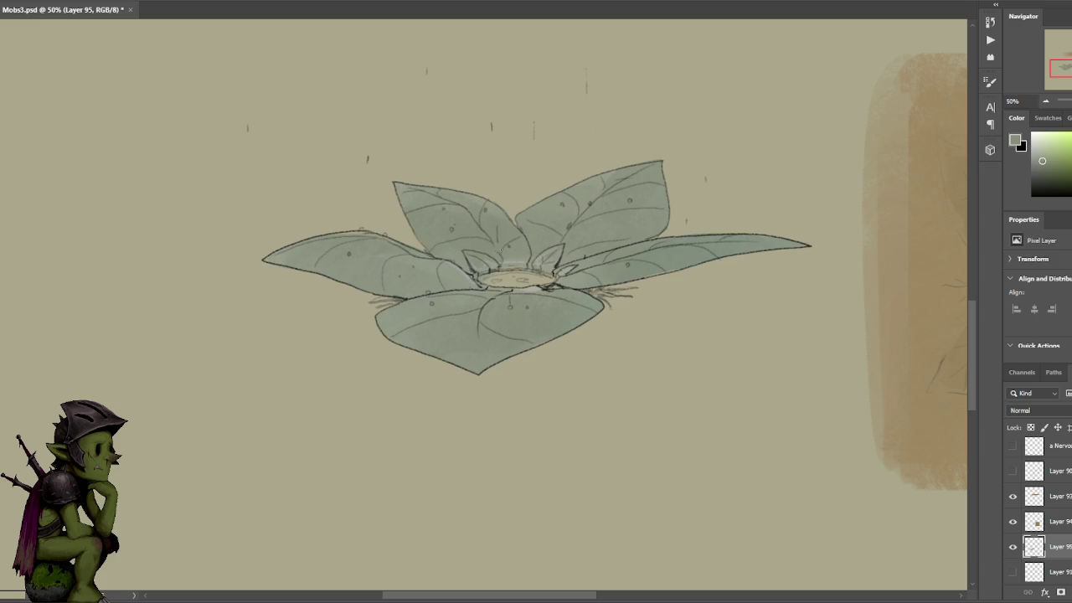
{"action": "left_click", "coordinate": [540, 250], "text": "alt"}
{"action": "left_click", "coordinate": [530, 249], "text": "alt"}
{"action": "left_click", "coordinate": [525, 288], "text": "alt"}
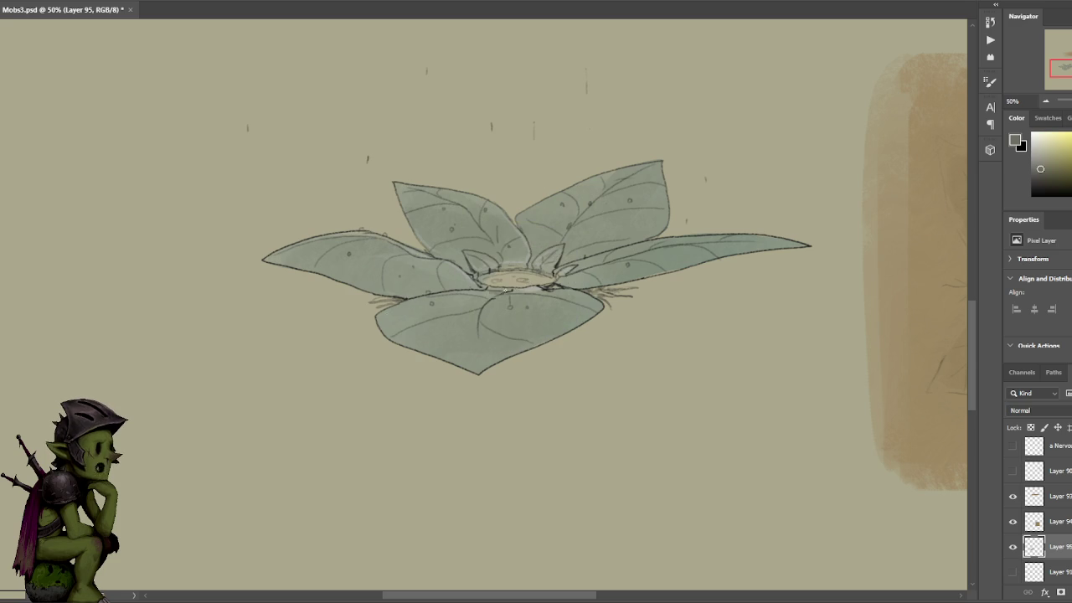
{"action": "left_click", "coordinate": [552, 209], "text": "alt"}
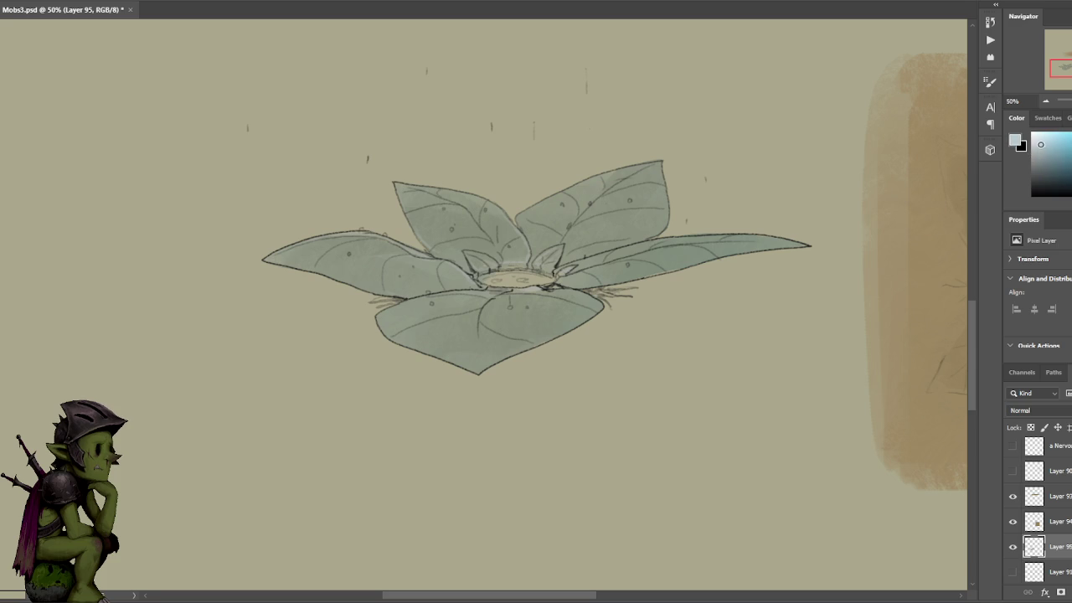
{"action": "left_click_drag", "start_coordinate": [505, 279], "coordinate": [494, 283]}
{"action": "left_click", "coordinate": [532, 273], "text": "alt"}
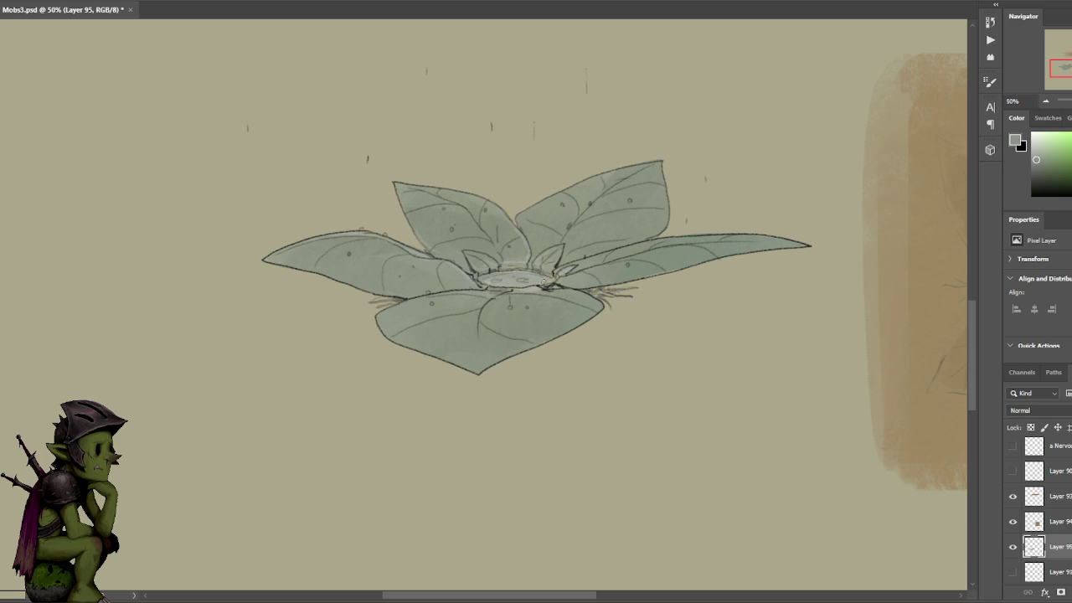
{"action": "left_click", "coordinate": [1034, 148]}
{"action": "mouse_move", "coordinate": [1054, 148]}
{"action": "left_mouse_down"}
{"action": "mouse_move", "coordinate": [1071, 151]}
{"action": "mouse_move", "coordinate": [1041, 154]}
{"action": "left_mouse_up"}
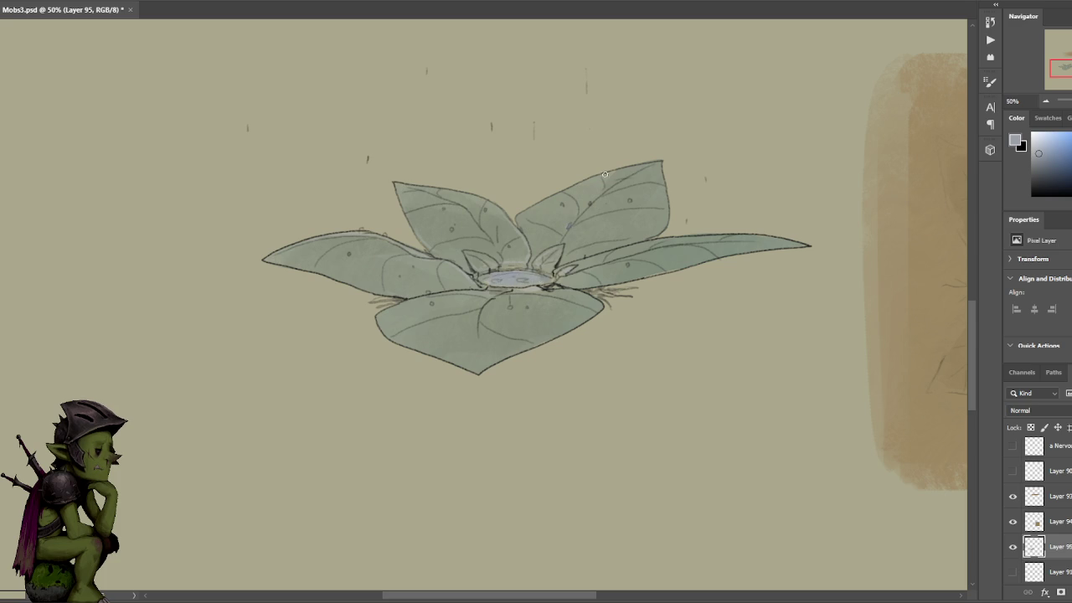
{"action": "left_click_drag", "start_coordinate": [1038, 153], "coordinate": [1039, 142]}
- Test a large lightening stroke on the leaves, discard it, and shrink the brush
{"action": "scroll", "coordinate": [713, 188], "scroll_direction": "down", "scroll_amount": 3}
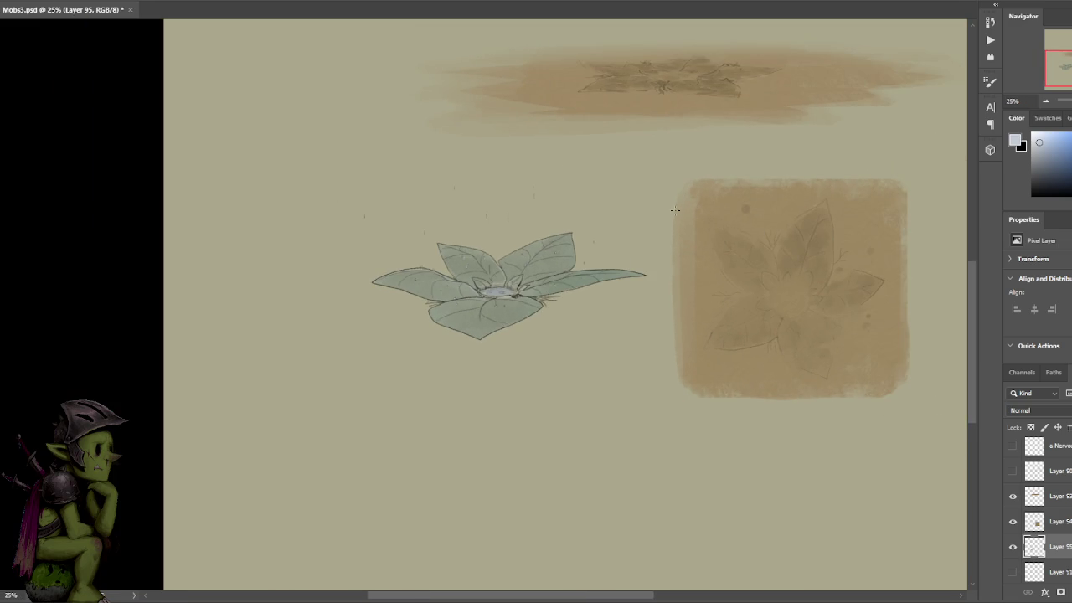
{"action": "scroll", "coordinate": [749, 227], "scroll_direction": "up", "scroll_amount": 1}
{"action": "key", "text": "v"}
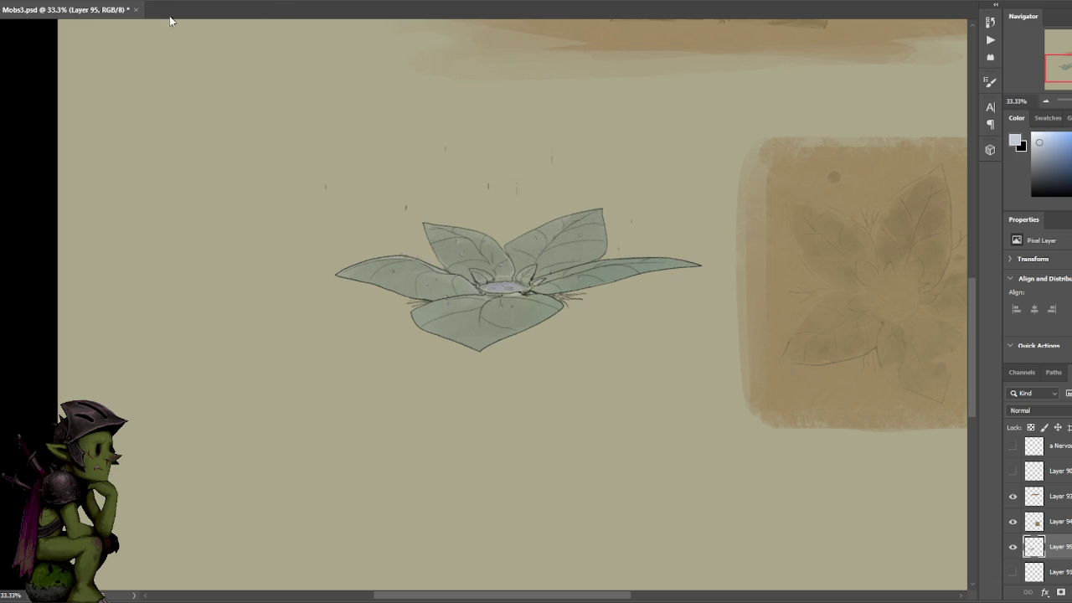
{"action": "left_click_drag", "start_coordinate": [536, 251], "coordinate": [491, 316]}
{"action": "key", "text": "ctrl+z"}
{"action": "key", "text": "ctrl+shift+z"}
{"action": "key", "text": "ctrl+z"}
{"action": "key", "text": "ctrl+shift+z"}
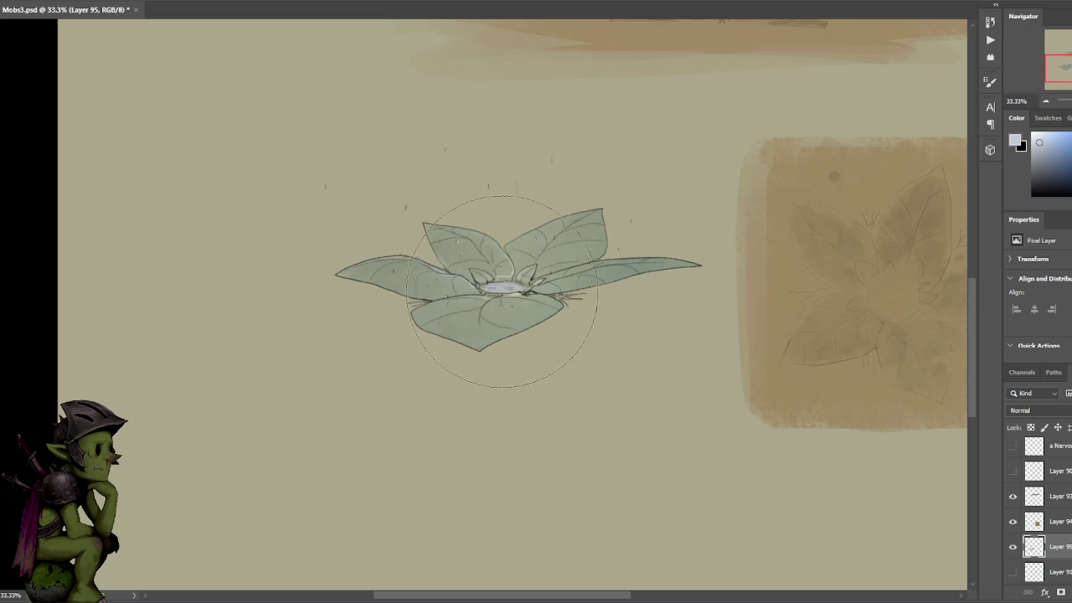
{"action": "key", "text": "ctrl+z"}
{"action": "key", "text": "ctrl+shift+z"}
{"action": "key", "text": "ctrl+z"}
{"action": "key", "text": "ctrl+shift+z"}
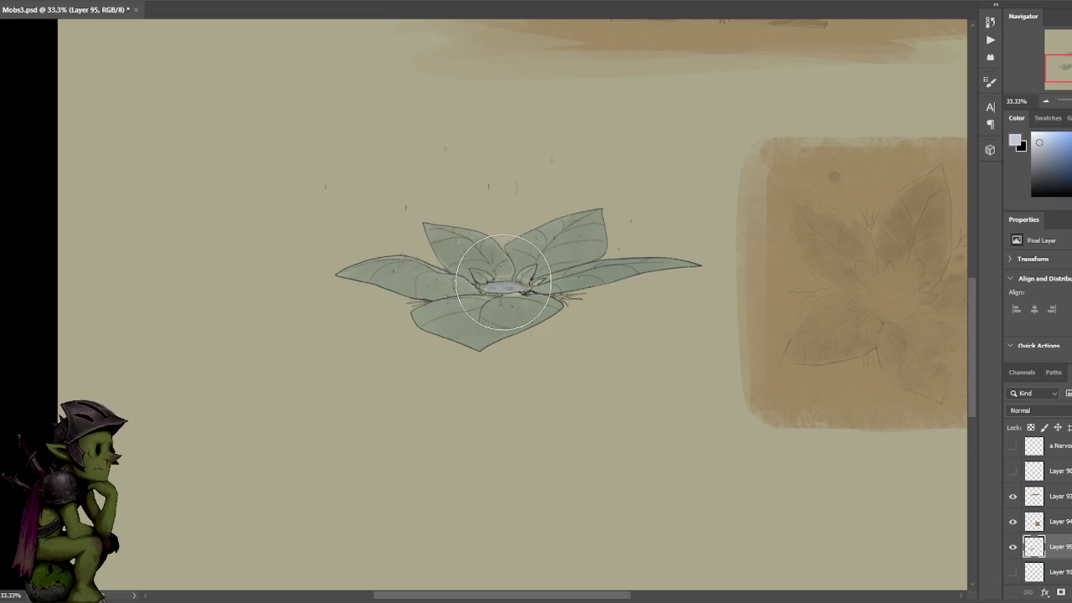
{"action": "key", "text": "ctrl+z"}
{"action": "key", "text": "ctrl+shift+z"}
{"action": "key", "text": "bracketleft"}
{"action": "key", "text": "bracketleft"}
{"action": "key", "text": "bracketleft"}
- Paint bright touches at the plant centre and a dark line along the lower leaf's edge
{"action": "mouse_move", "coordinate": [469, 289]}
{"action": "left_mouse_down"}
{"action": "mouse_move", "coordinate": [545, 276]}
{"action": "mouse_move", "coordinate": [557, 285]}
{"action": "left_mouse_up"}
{"action": "key", "text": "ctrl+z"}
{"action": "key", "text": "ctrl+z"}
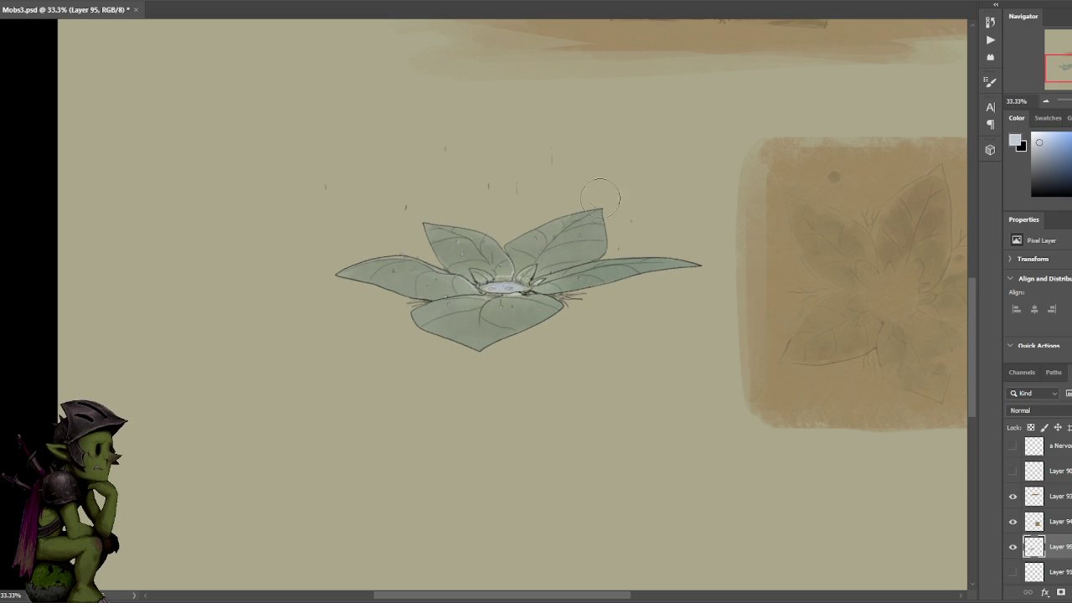
{"action": "key", "text": "bracketright"}
{"action": "key", "text": "bracketright"}
{"action": "mouse_move", "coordinate": [485, 276]}
{"action": "left_mouse_down"}
{"action": "mouse_move", "coordinate": [523, 285]}
{"action": "mouse_move", "coordinate": [503, 269]}
{"action": "mouse_move", "coordinate": [560, 264]}
{"action": "mouse_move", "coordinate": [485, 267]}
{"action": "left_mouse_up"}
{"action": "key", "text": "bracketleft"}
{"action": "key", "text": "bracketleft"}
{"action": "key", "text": "bracketleft"}
{"action": "mouse_move", "coordinate": [541, 310]}
{"action": "left_mouse_down"}
{"action": "mouse_move", "coordinate": [444, 302]}
{"action": "mouse_move", "coordinate": [475, 293]}
{"action": "mouse_move", "coordinate": [435, 269]}
{"action": "mouse_move", "coordinate": [503, 249]}
{"action": "mouse_move", "coordinate": [586, 249]}
{"action": "mouse_move", "coordinate": [608, 265]}
{"action": "mouse_move", "coordinate": [574, 295]}
{"action": "mouse_move", "coordinate": [479, 306]}
{"action": "left_mouse_up"}
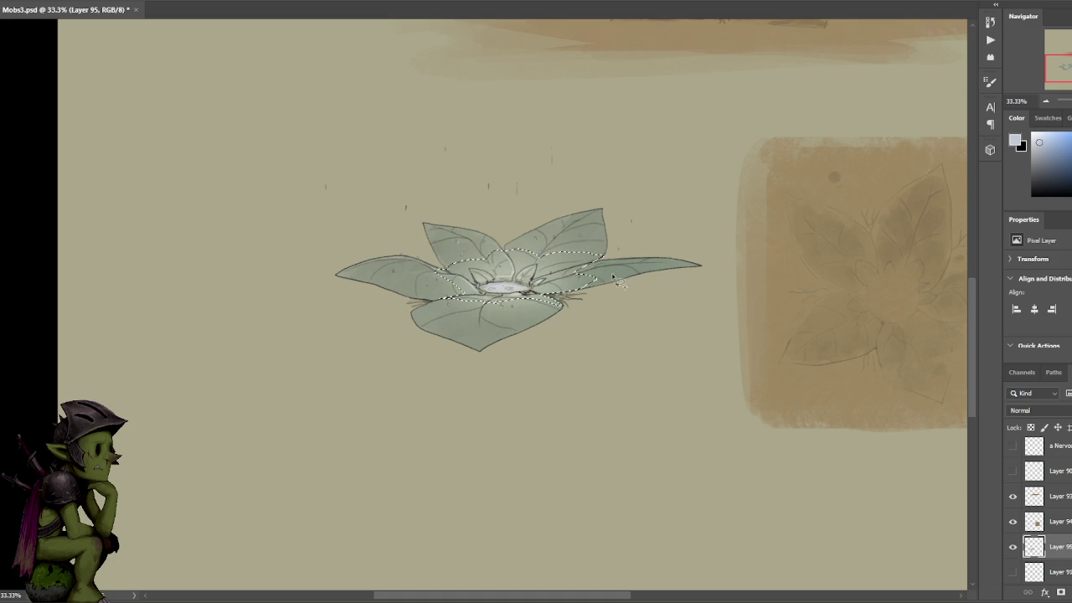
{"action": "key", "text": "ctrl+d"}
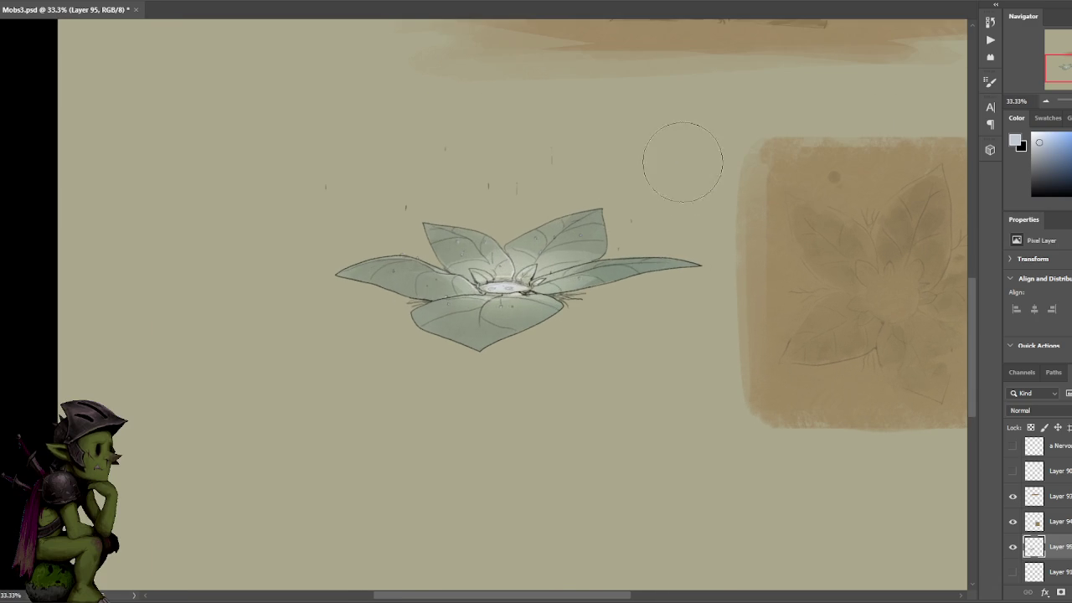
- Lighten the upper-right leaf's edge with pale green, then choose near-white paint
{"action": "left_click", "coordinate": [585, 244], "text": "alt"}
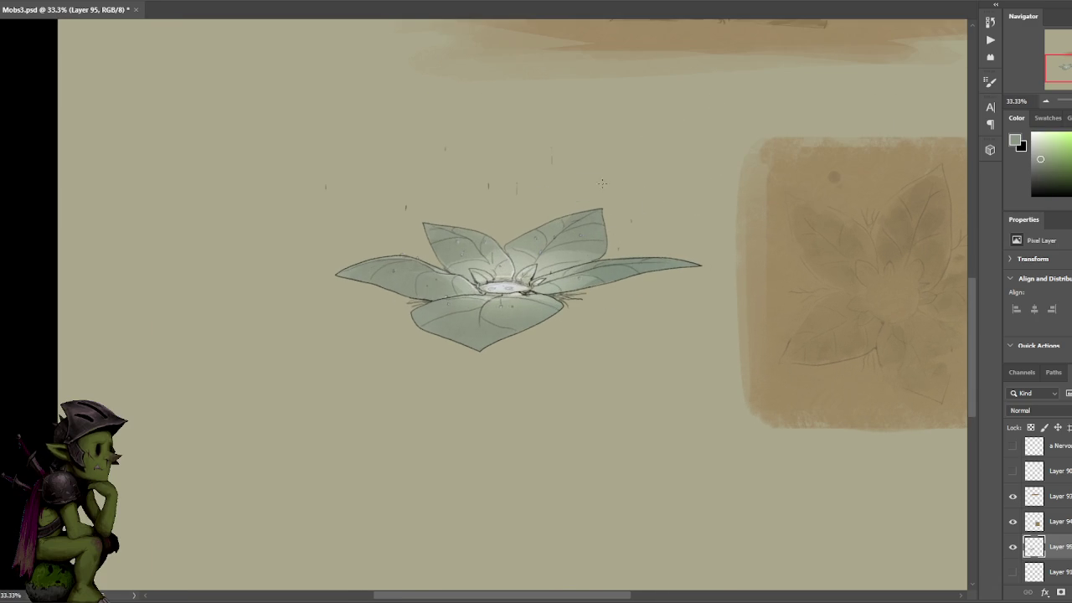
{"action": "left_click_drag", "start_coordinate": [590, 244], "coordinate": [544, 258]}
{"action": "left_click", "coordinate": [586, 247], "text": "alt"}
{"action": "left_click", "coordinate": [491, 261], "text": "alt"}
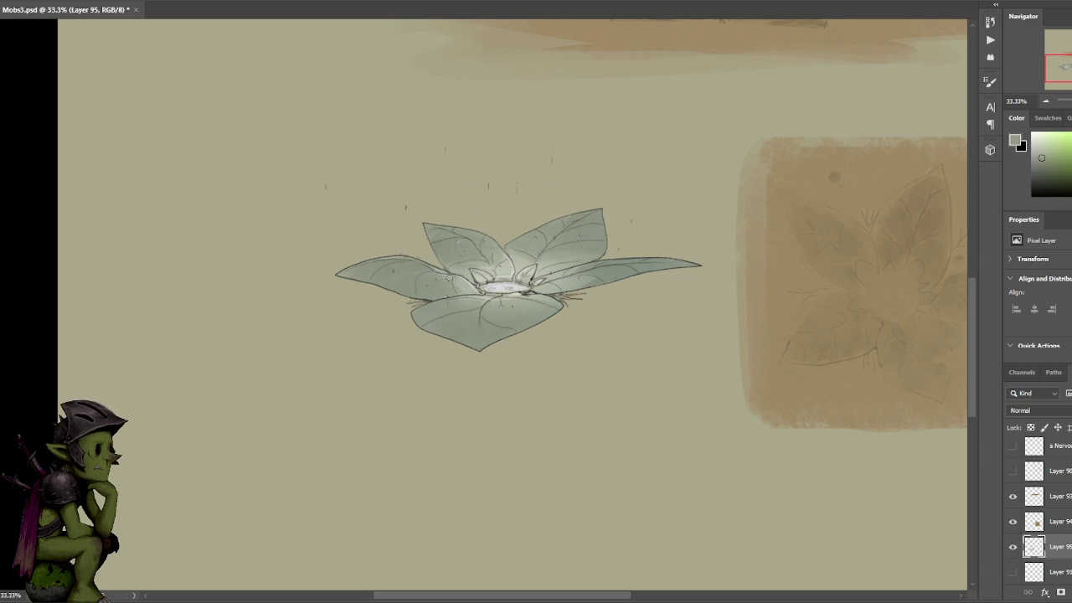
{"action": "left_click", "coordinate": [592, 269], "text": "alt"}
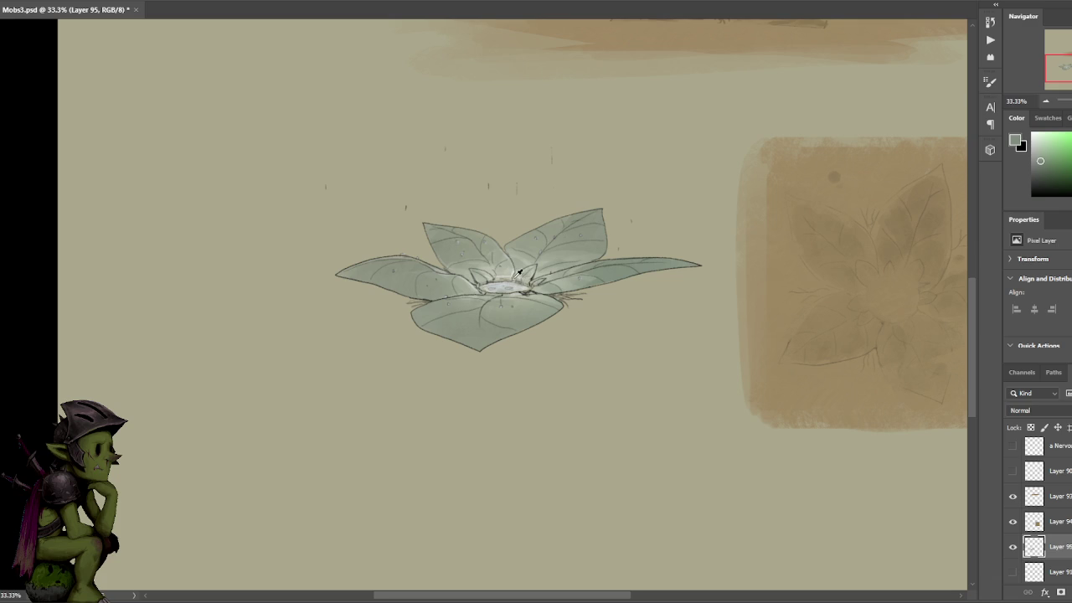
{"action": "left_click", "coordinate": [1043, 141]}
- Frame the artwork and test a rectangular selection around the plant and square
{"action": "scroll", "coordinate": [531, 258], "scroll_direction": "right", "scroll_amount": 2}
{"action": "scroll", "coordinate": [459, 249], "scroll_direction": "down", "scroll_amount": 1}
{"action": "scroll", "coordinate": [486, 247], "scroll_direction": "down", "scroll_amount": 1}
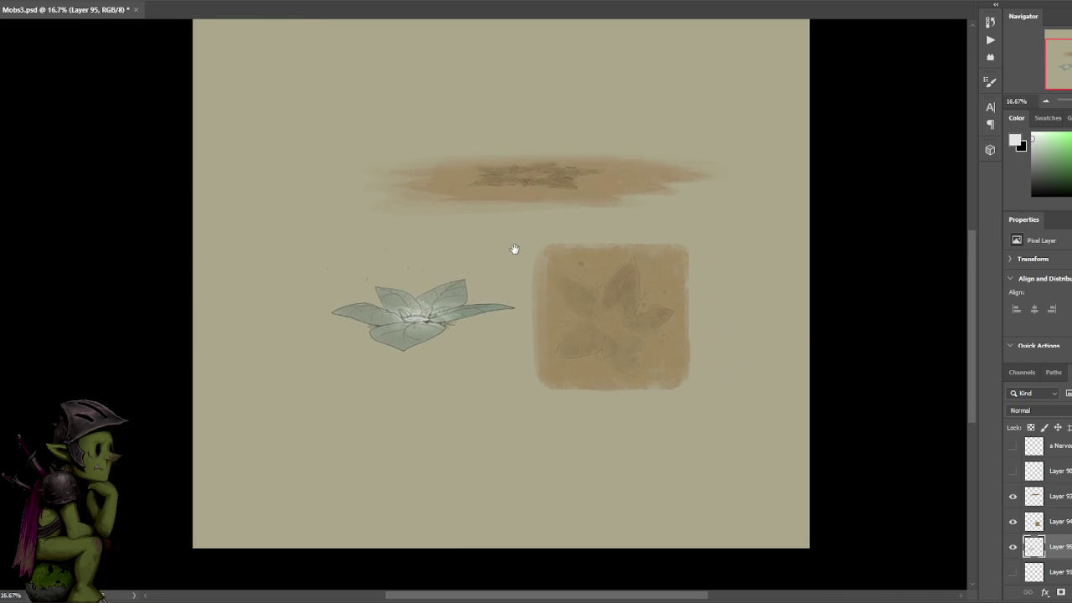
{"action": "scroll", "coordinate": [519, 253], "scroll_direction": "up", "scroll_amount": 1}
{"action": "scroll", "coordinate": [529, 259], "scroll_direction": "up", "scroll_amount": 1}
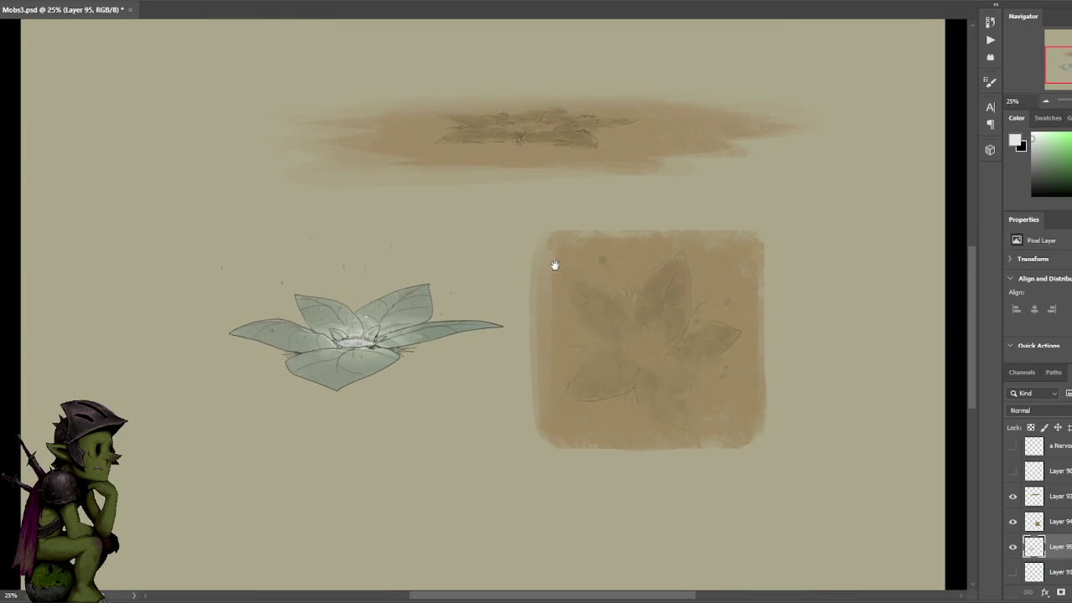
{"action": "left_click_drag", "start_coordinate": [554, 259], "coordinate": [539, 292]}
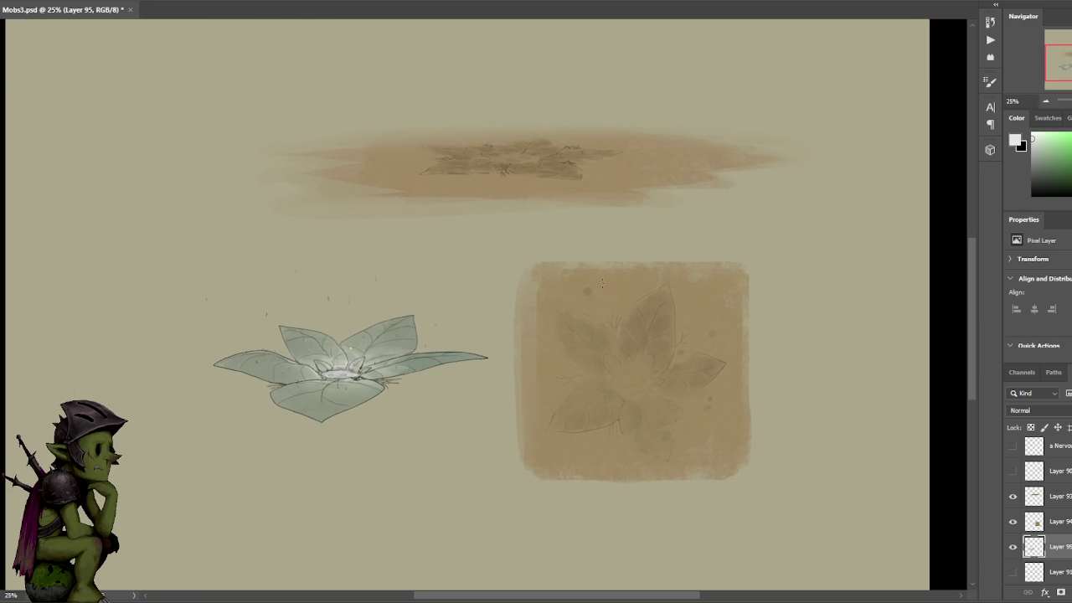
{"action": "left_click_drag", "start_coordinate": [725, 262], "coordinate": [715, 270]}
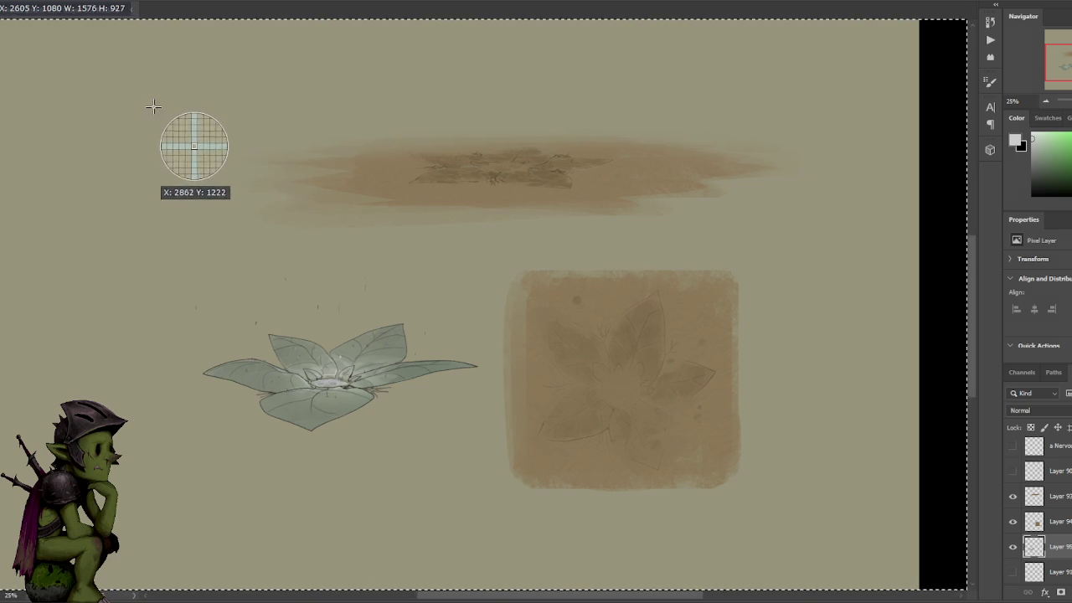
{"action": "mouse_move", "coordinate": [139, 109]}
{"action": "left_mouse_down"}
{"action": "mouse_move", "coordinate": [847, 511]}
{"action": "mouse_move", "coordinate": [821, 504]}
{"action": "left_mouse_up"}
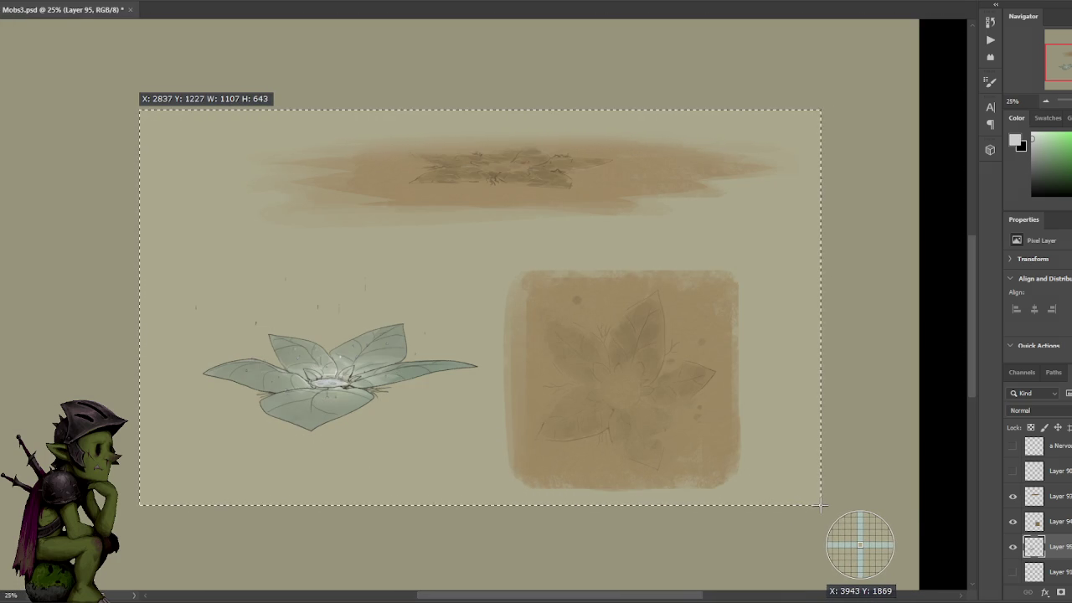
{"action": "key", "text": "ctrl+d"}
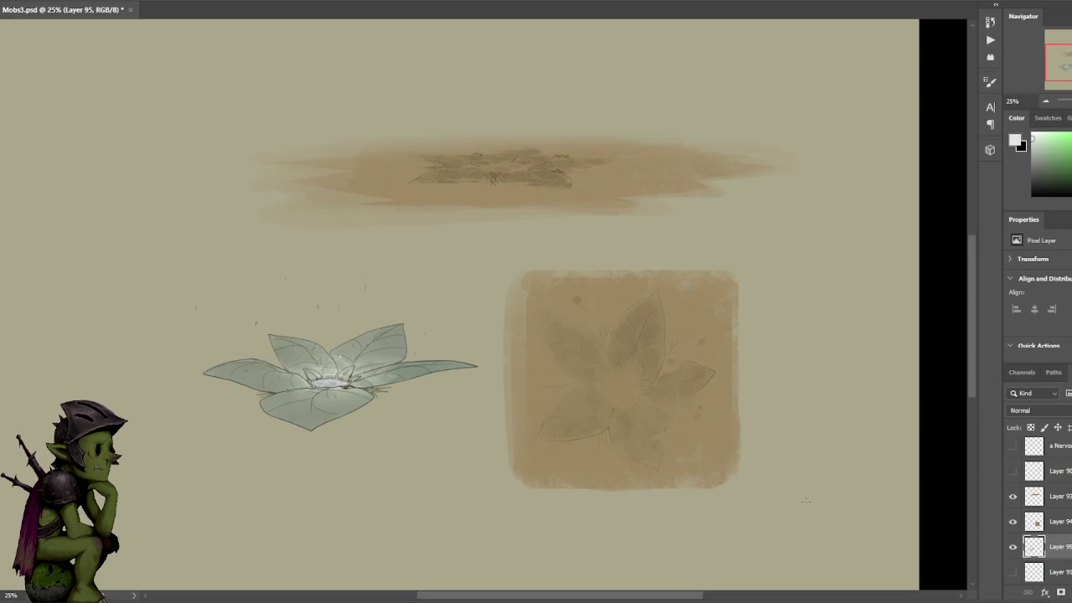
- Move the brown smear below the square; a trial shift of the line art is undone
{"action": "left_click_drag", "start_coordinate": [662, 411], "coordinate": [655, 380]}
{"action": "mouse_move", "coordinate": [725, 203]}
{"action": "left_mouse_down"}
{"action": "mouse_move", "coordinate": [301, 245]}
{"action": "mouse_move", "coordinate": [691, 216]}
{"action": "mouse_move", "coordinate": [390, 232]}
{"action": "left_mouse_up"}
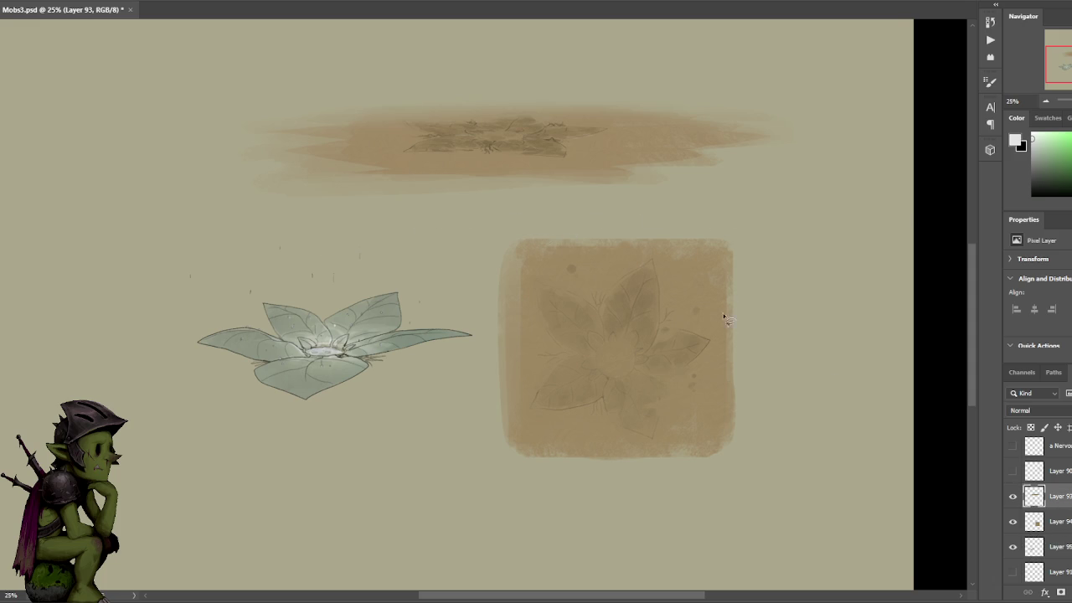
{"action": "key", "text": "ctrl+minus"}
{"action": "key", "text": "ctrl+minus"}
{"action": "mouse_move", "coordinate": [500, 223]}
{"action": "left_mouse_down"}
{"action": "mouse_move", "coordinate": [549, 440]}
{"action": "mouse_move", "coordinate": [516, 413]}
{"action": "mouse_move", "coordinate": [552, 421]}
{"action": "left_mouse_up"}
{"action": "left_click_drag", "start_coordinate": [561, 419], "coordinate": [577, 398]}
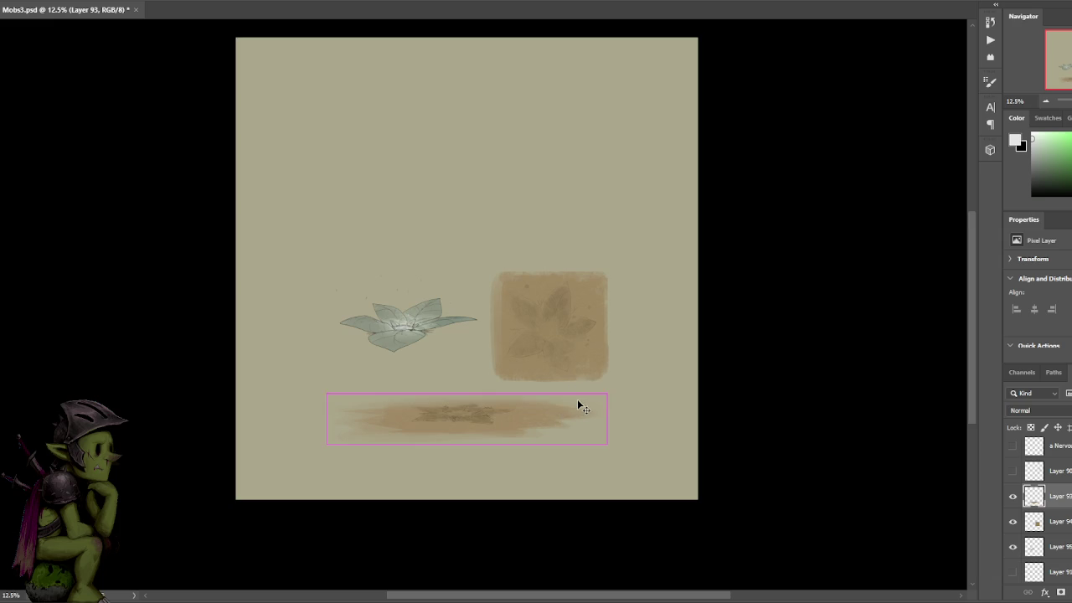
{"action": "scroll", "coordinate": [577, 398], "scroll_direction": "up", "scroll_amount": 2}
{"action": "left_click_drag", "start_coordinate": [668, 305], "coordinate": [574, 299]}
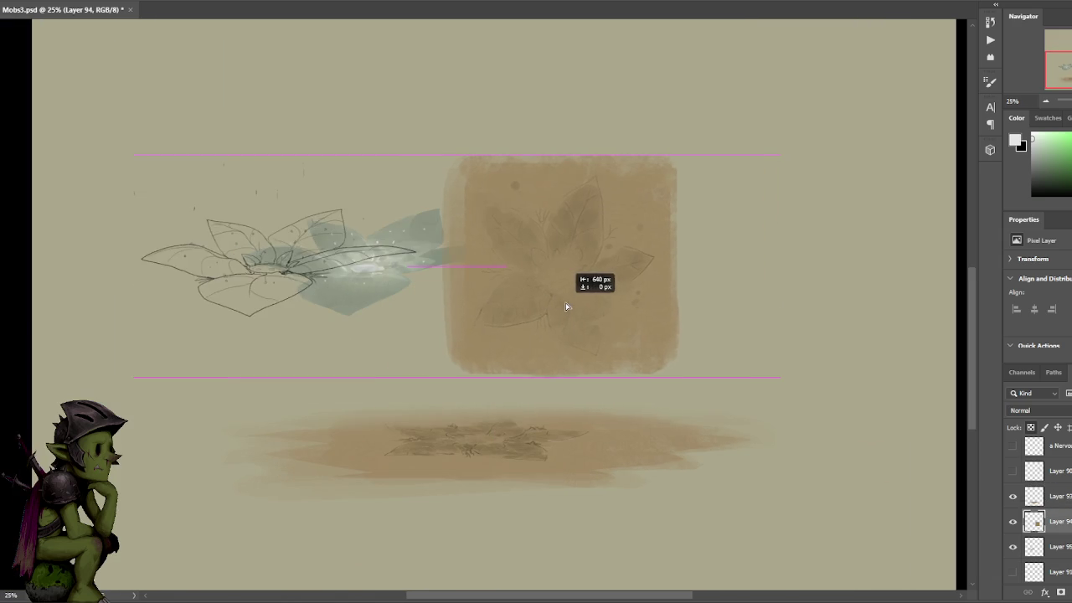
{"action": "key", "text": "ctrl+z"}
- Merge the plant's line art down, re-show Layer 95 and paint a thin curved stroke
{"action": "right_click", "coordinate": [1051, 520]}
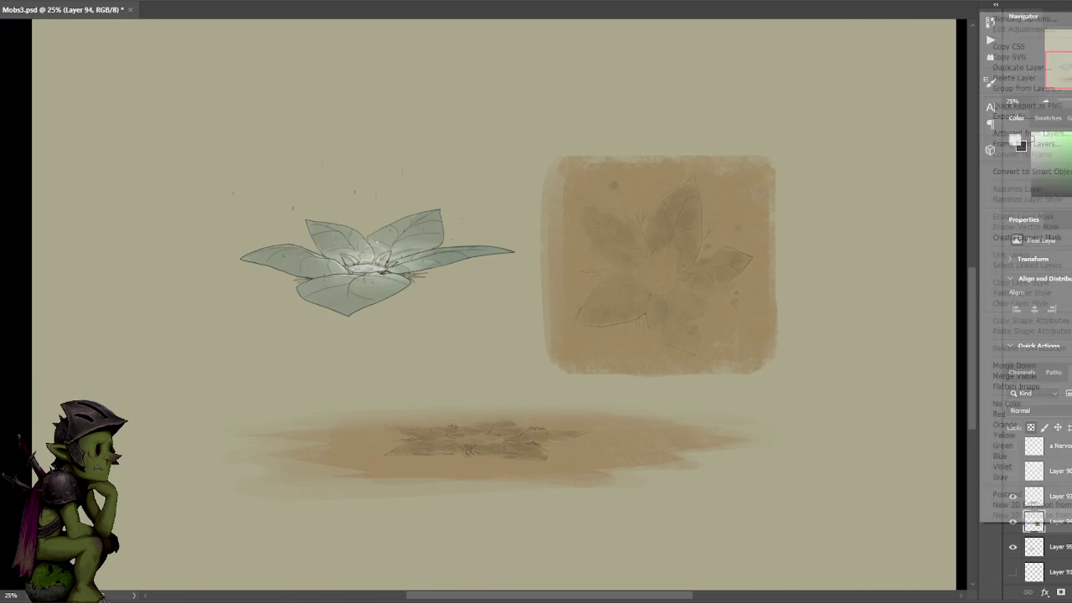
{"action": "left_click", "coordinate": [1017, 365]}
{"action": "left_click", "coordinate": [1013, 522]}
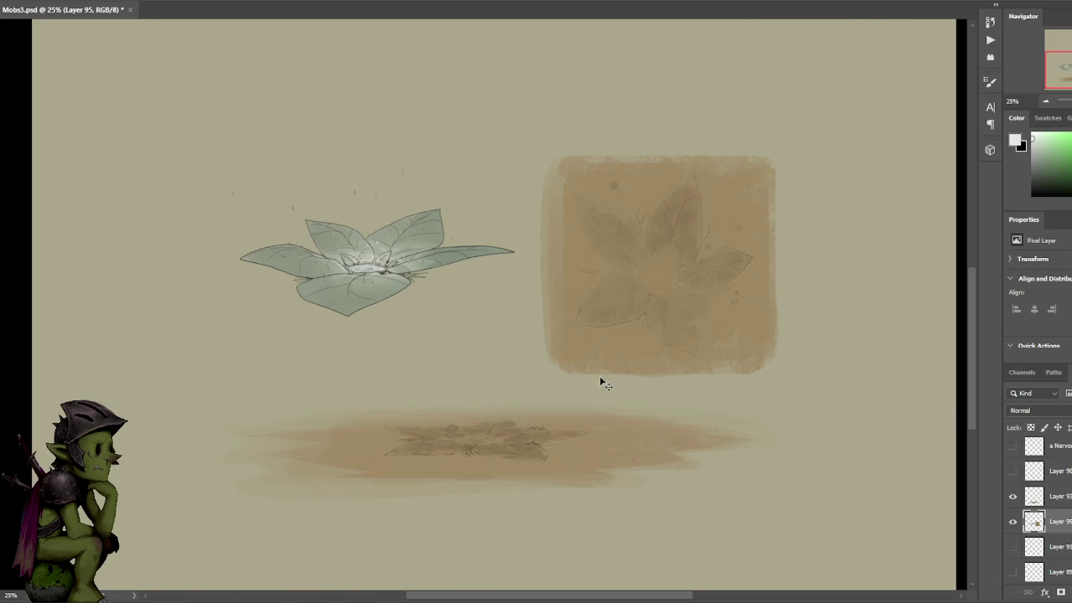
{"action": "mouse_move", "coordinate": [526, 286]}
{"action": "left_mouse_down"}
{"action": "mouse_move", "coordinate": [487, 119]}
{"action": "mouse_move", "coordinate": [434, 335]}
{"action": "left_mouse_up"}
- Save the sheet, add a new layer, and shift the shadow and brown square left
{"action": "key", "text": "ctrl+s"}
{"action": "key", "text": "ctrl+d"}
{"action": "key", "text": "ctrl+alt+shift+n"}
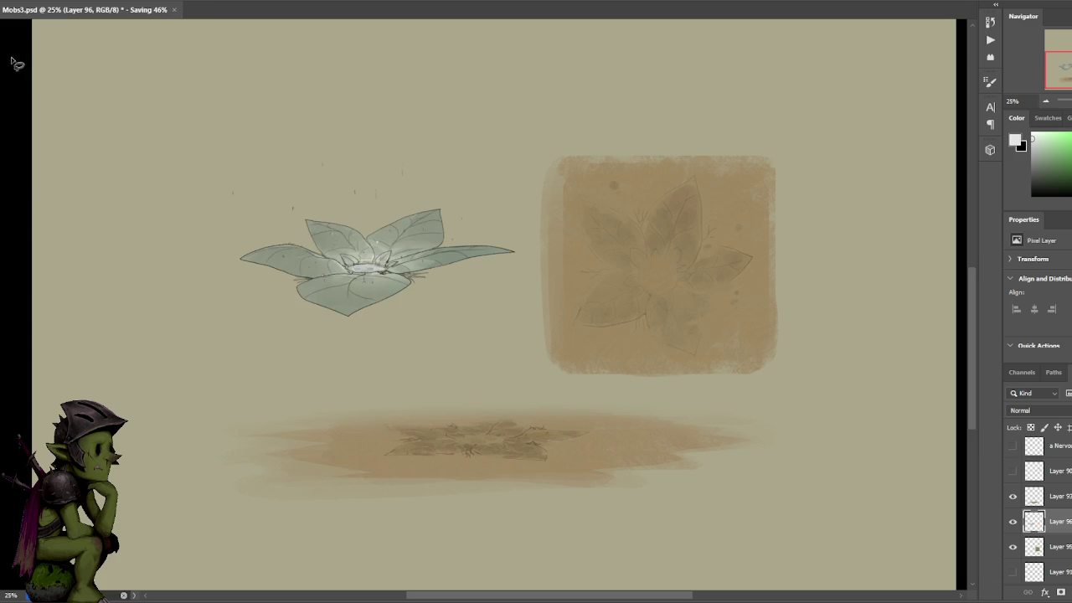
{"action": "left_click", "coordinate": [648, 290], "text": "ctrl"}
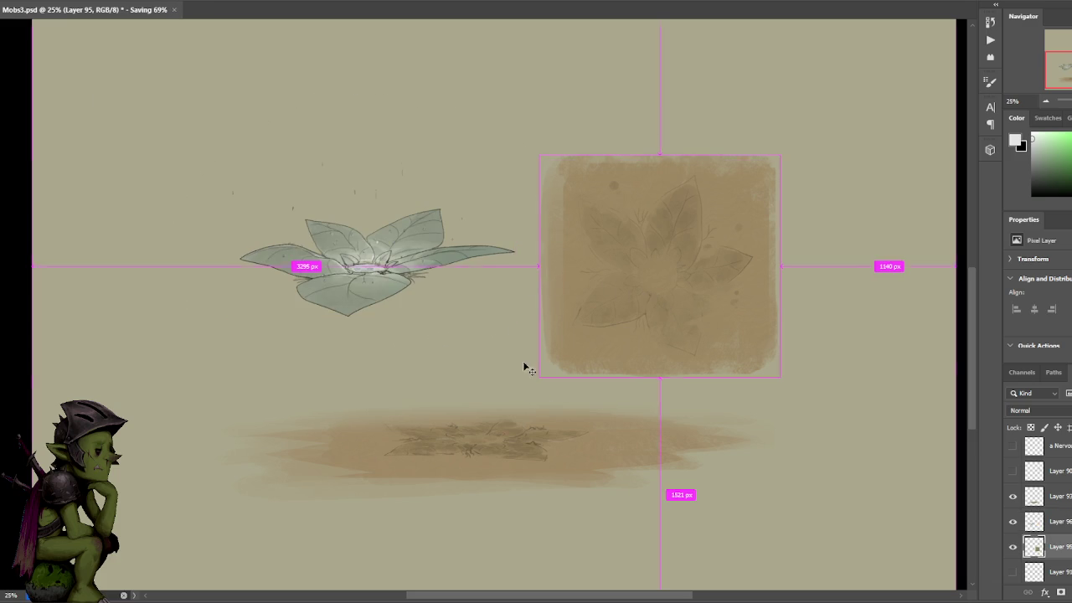
{"action": "left_click_drag", "start_coordinate": [536, 449], "coordinate": [390, 453]}
{"action": "left_click", "coordinate": [679, 278], "text": "ctrl"}
- Move the brown square left, the shadow smudge right and the leafy plant left and down
{"action": "mouse_move", "coordinate": [680, 279]}
{"action": "left_mouse_down"}
{"action": "mouse_move", "coordinate": [390, 270]}
{"action": "mouse_move", "coordinate": [360, 287]}
{"action": "mouse_move", "coordinate": [661, 287]}
{"action": "left_mouse_up"}
{"action": "left_click", "coordinate": [360, 287], "text": "ctrl"}
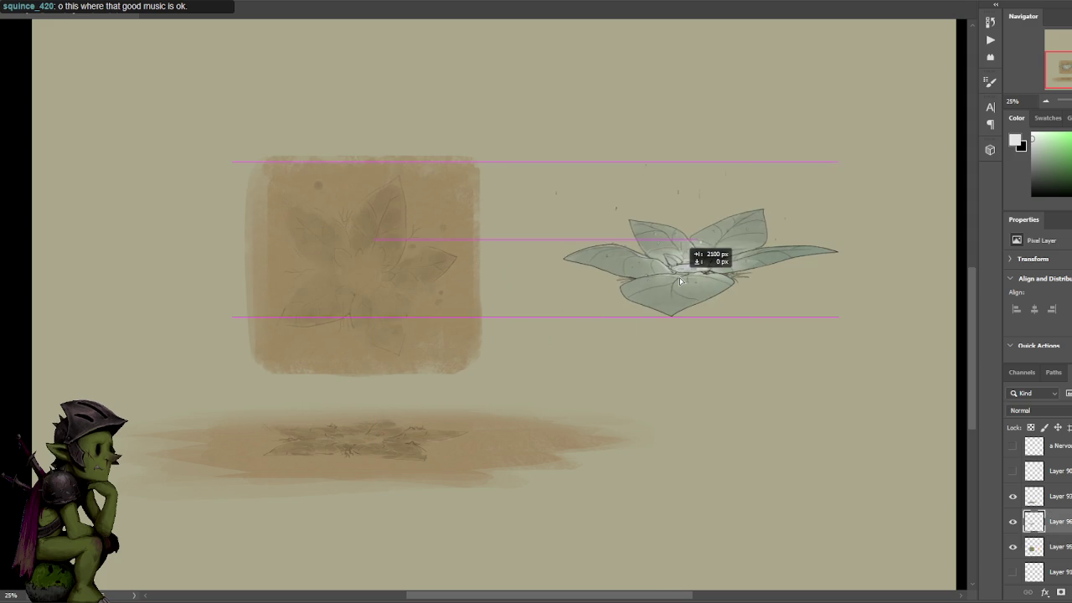
{"action": "left_click", "coordinate": [381, 295], "text": "ctrl"}
{"action": "left_click_drag", "start_coordinate": [381, 294], "coordinate": [246, 299]}
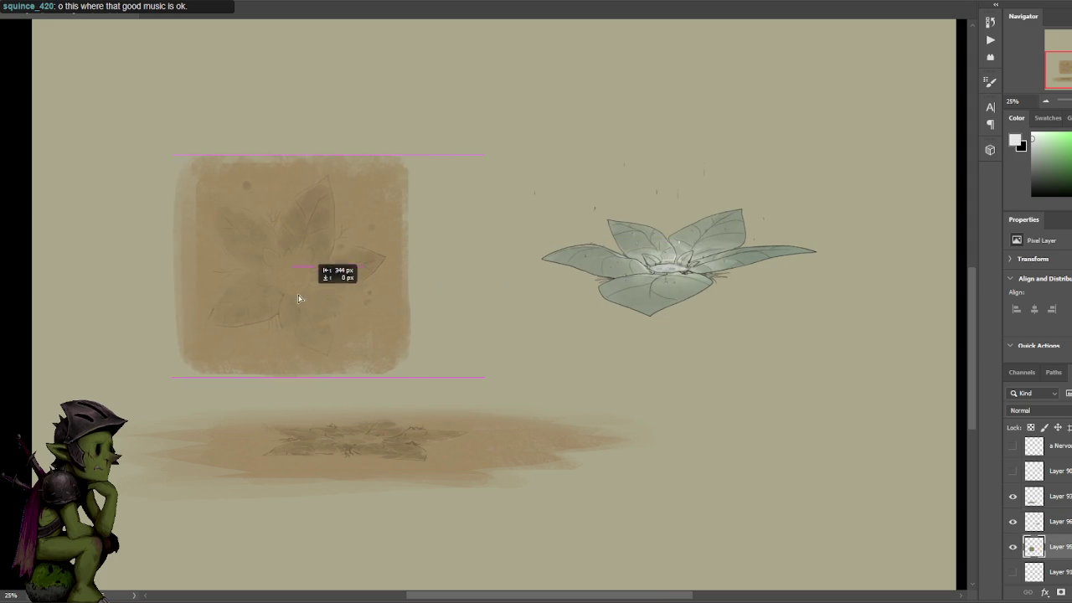
{"action": "left_click", "coordinate": [381, 442], "text": "ctrl"}
{"action": "mouse_move", "coordinate": [381, 442]}
{"action": "left_mouse_down"}
{"action": "mouse_move", "coordinate": [471, 439]}
{"action": "mouse_move", "coordinate": [453, 439]}
{"action": "left_mouse_up"}
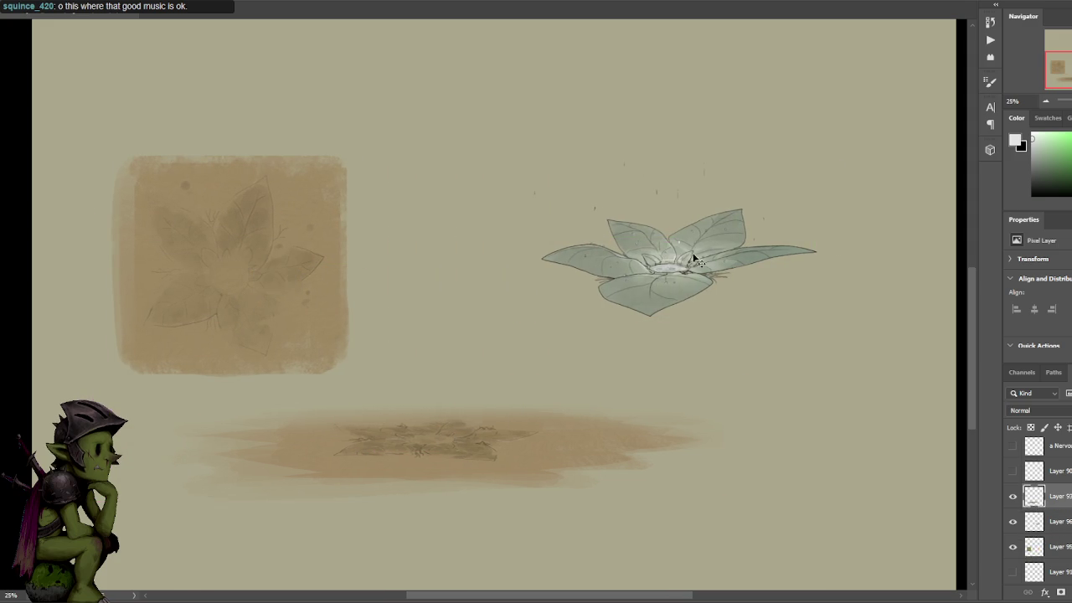
{"action": "left_click", "coordinate": [674, 284], "text": "ctrl"}
{"action": "left_click_drag", "start_coordinate": [675, 284], "coordinate": [567, 307]}
- Shift the bottom smudge about 30 px left, fine-tune the square, and test a marquee
{"action": "mouse_move", "coordinate": [689, 279]}
{"action": "left_mouse_down"}
{"action": "mouse_move", "coordinate": [738, 243]}
{"action": "mouse_move", "coordinate": [706, 263]}
{"action": "left_mouse_up"}
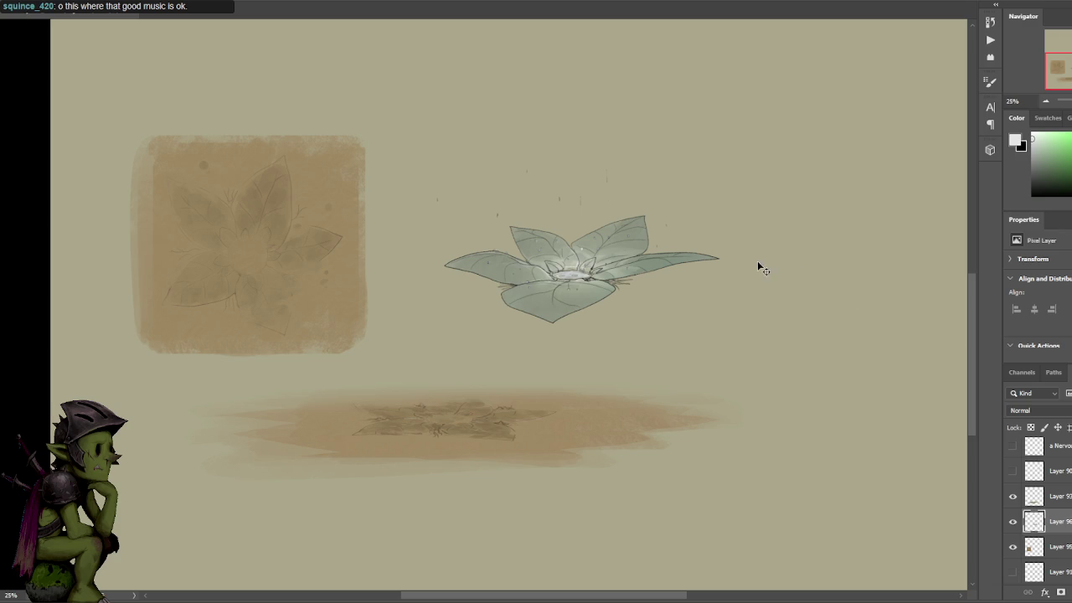
{"action": "scroll", "coordinate": [699, 335], "scroll_direction": "left", "scroll_amount": 3}
{"action": "left_click", "coordinate": [559, 429]}
{"action": "left_click_drag", "start_coordinate": [559, 428], "coordinate": [540, 430]}
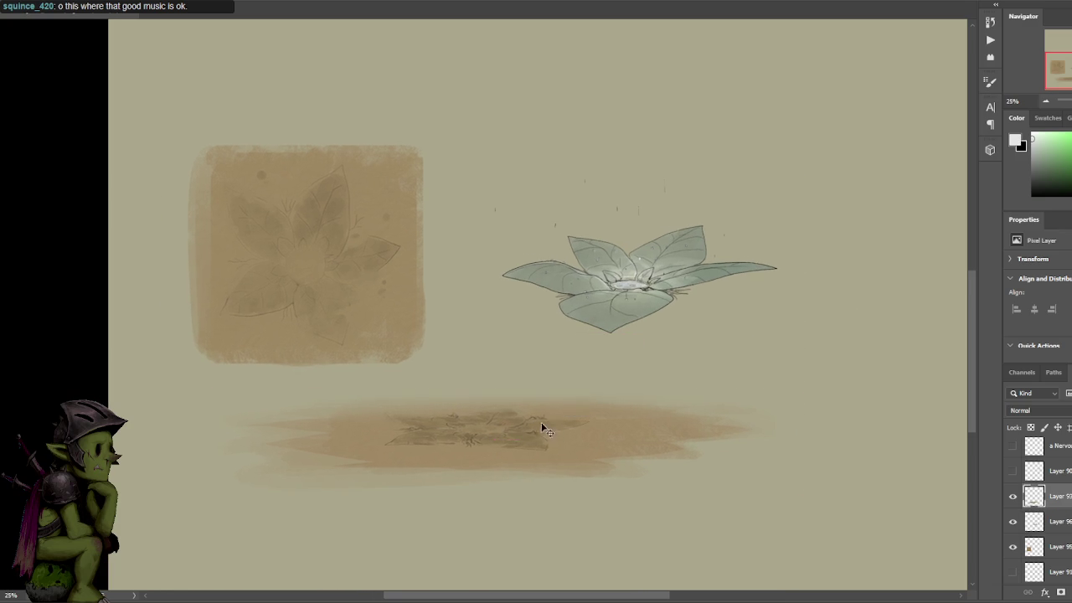
{"action": "scroll", "coordinate": [681, 394], "scroll_direction": "right", "scroll_amount": 2}
{"action": "left_click_drag", "start_coordinate": [340, 299], "coordinate": [345, 303]}
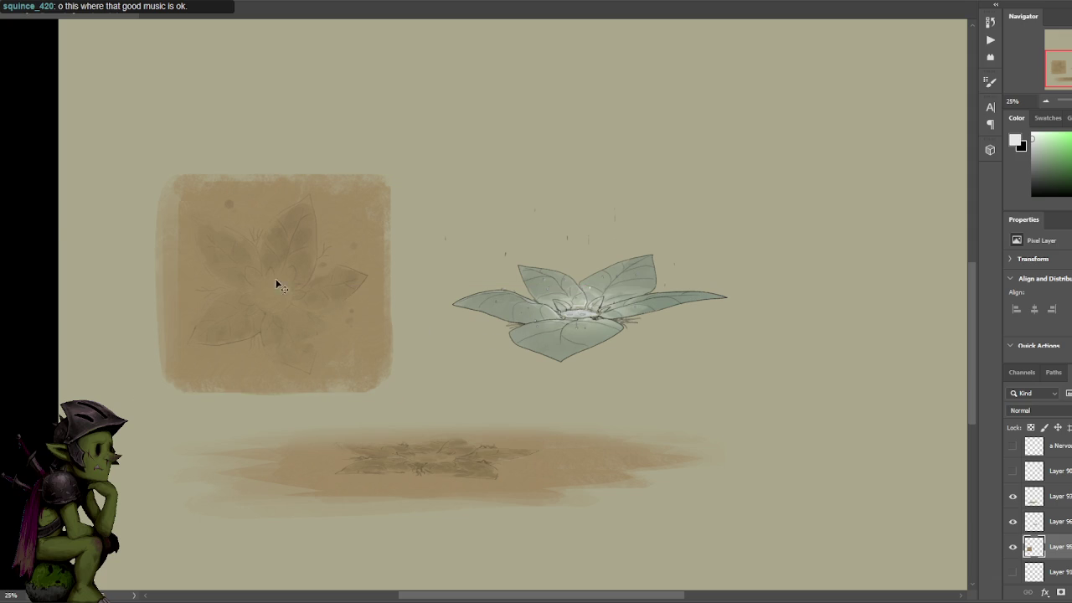
{"action": "key", "text": "ctrl"}
{"action": "key", "text": "m"}
{"action": "mouse_move", "coordinate": [128, 136]}
{"action": "left_mouse_down"}
{"action": "mouse_move", "coordinate": [721, 553]}
{"action": "mouse_move", "coordinate": [757, 527]}
{"action": "left_mouse_up"}
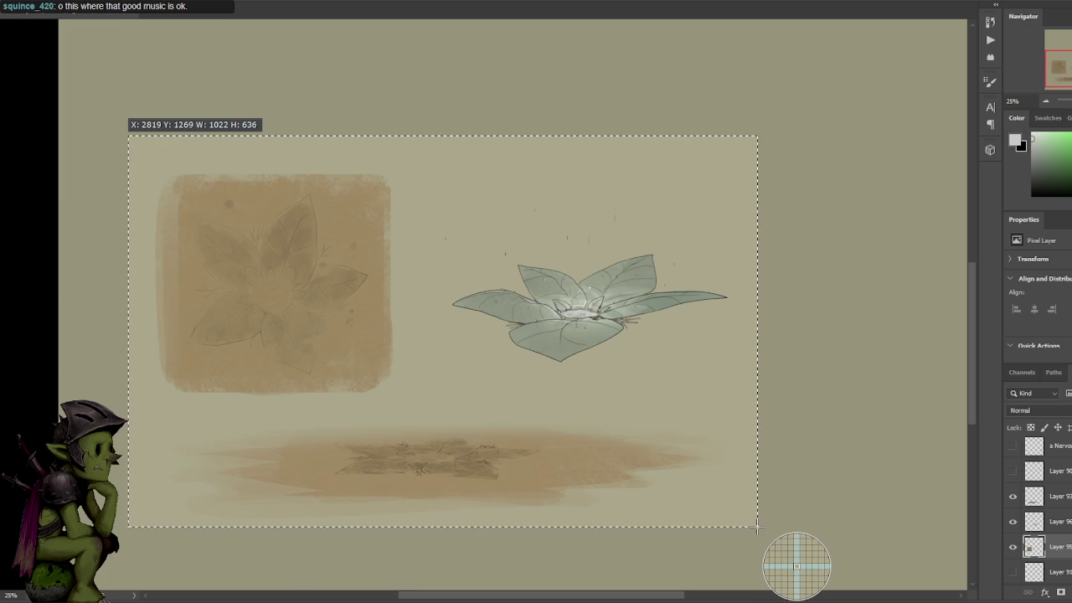
{"action": "key", "text": "ctrl+d"}
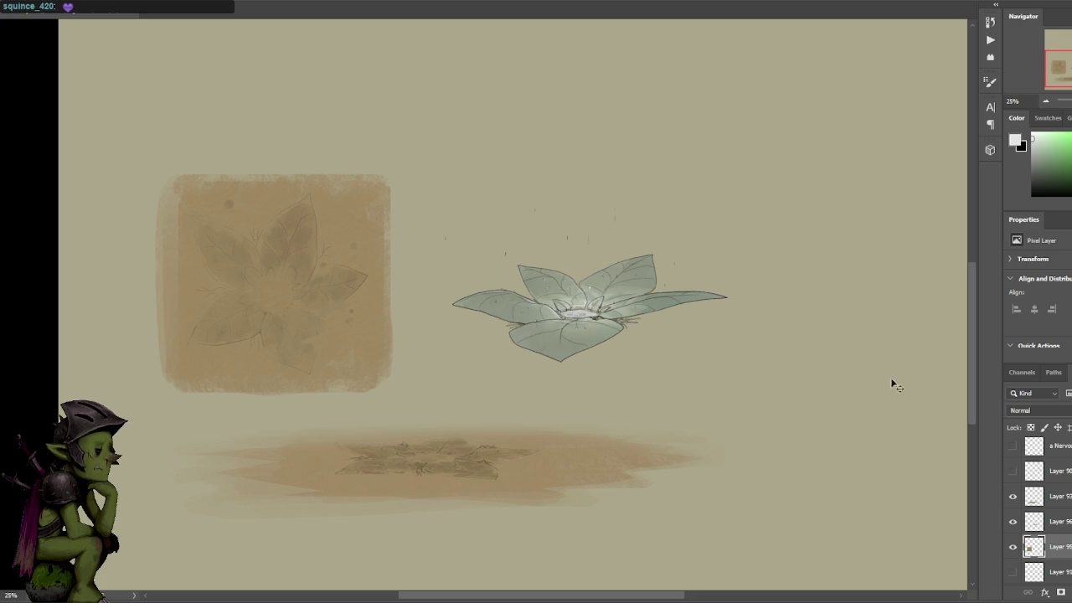
- Merge the square, plant and smudge layers into one and nudge the result into place
{"action": "left_click_drag", "start_coordinate": [696, 167], "coordinate": [616, 163]}
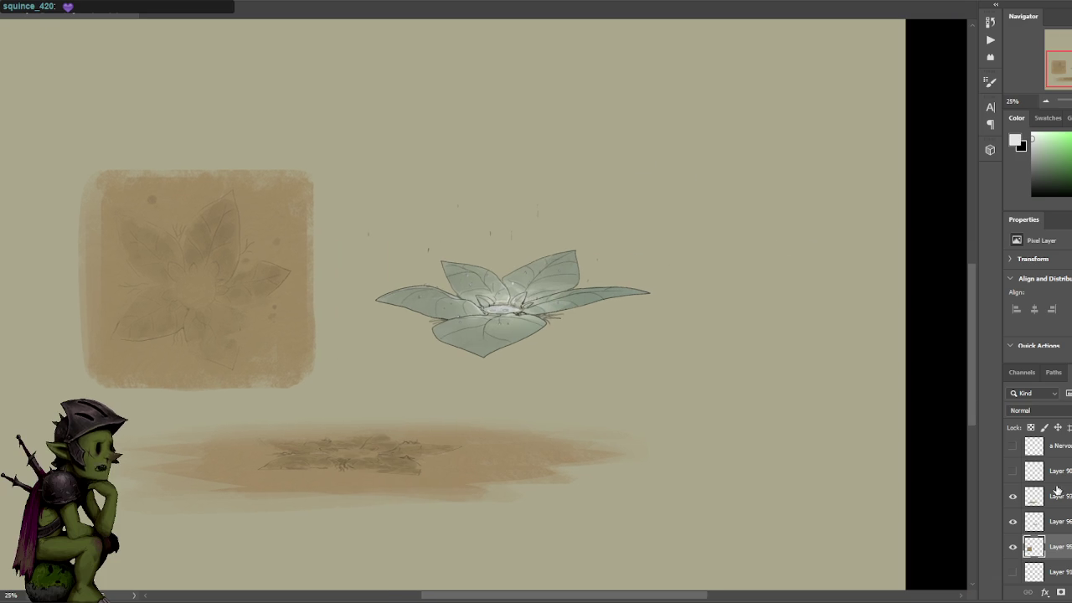
{"action": "right_click", "coordinate": [1057, 495]}
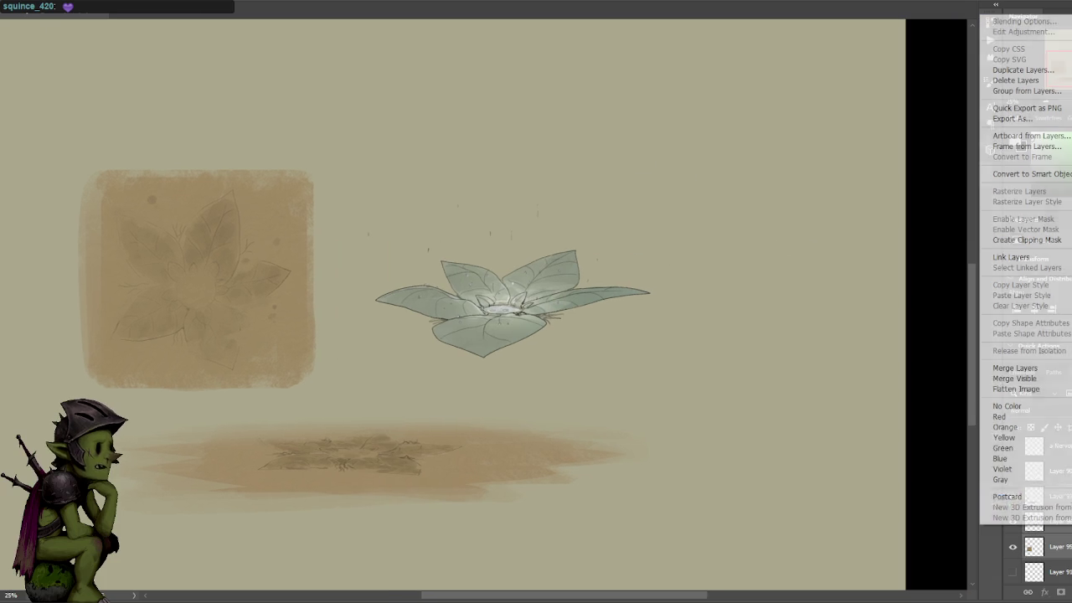
{"action": "left_click", "coordinate": [1014, 379]}
{"action": "mouse_move", "coordinate": [541, 279]}
{"action": "left_mouse_down"}
{"action": "mouse_move", "coordinate": [594, 266]}
{"action": "mouse_move", "coordinate": [634, 291]}
{"action": "mouse_move", "coordinate": [631, 324]}
{"action": "mouse_move", "coordinate": [610, 219]}
{"action": "left_mouse_up"}
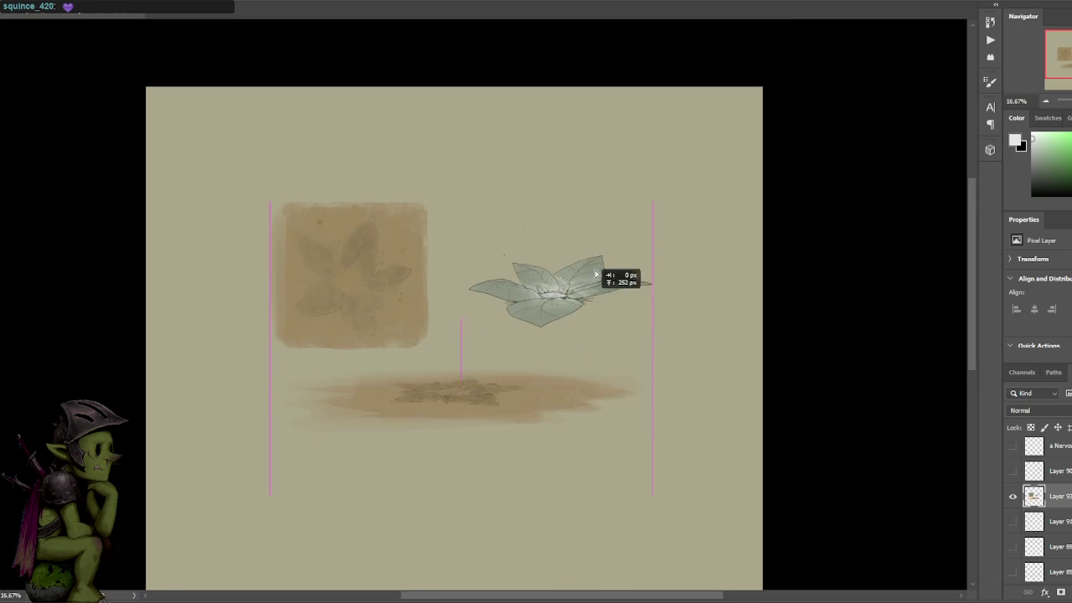
{"action": "scroll", "coordinate": [579, 236], "scroll_direction": "up", "scroll_amount": 3}
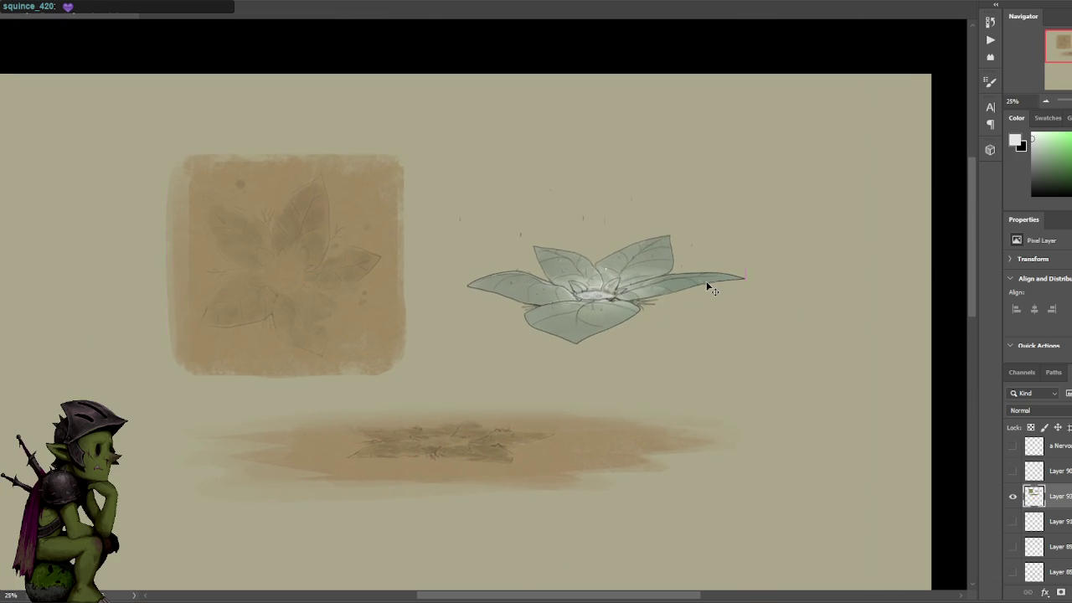
{"action": "key", "text": "ctrl+plus"}
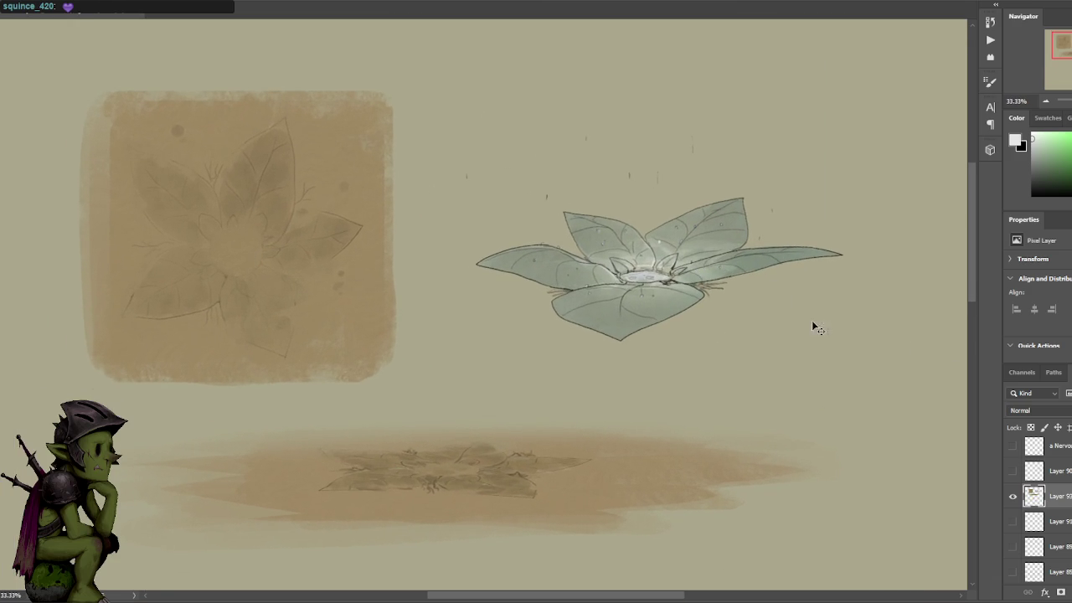
{"action": "scroll", "coordinate": [816, 322], "scroll_direction": "down", "scroll_amount": 1}
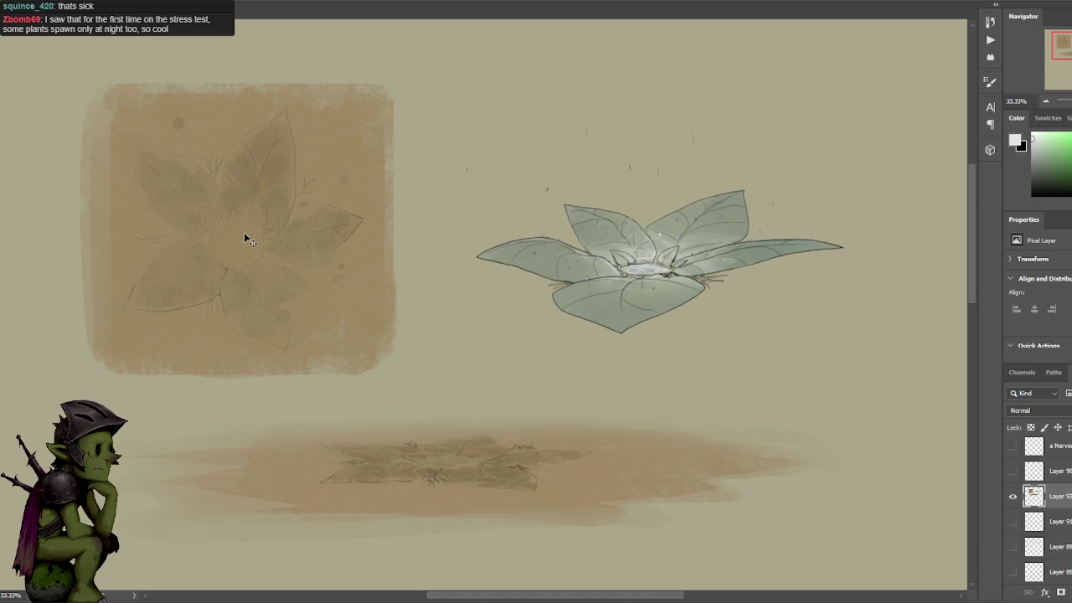
- Rename the merged herb layer 'Plant', then bring up the File menu for recent files
{"action": "double_click", "coordinate": [1058, 496]}
{"action": "type", "text": "Plant"}
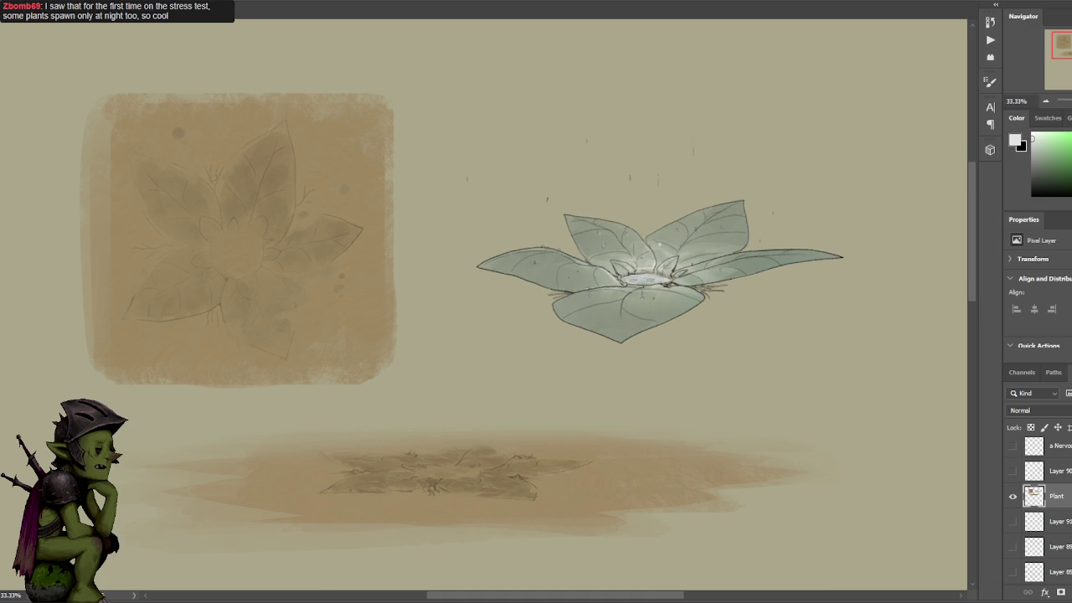
{"action": "key", "text": "alt+f"}
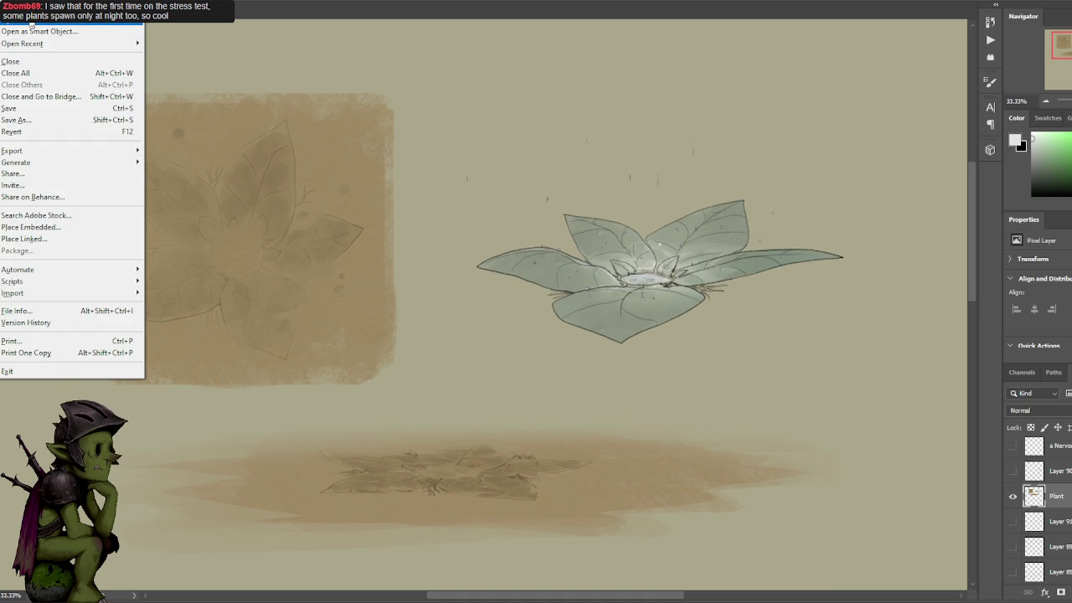
{"action": "mouse_move", "coordinate": [23, 44]}
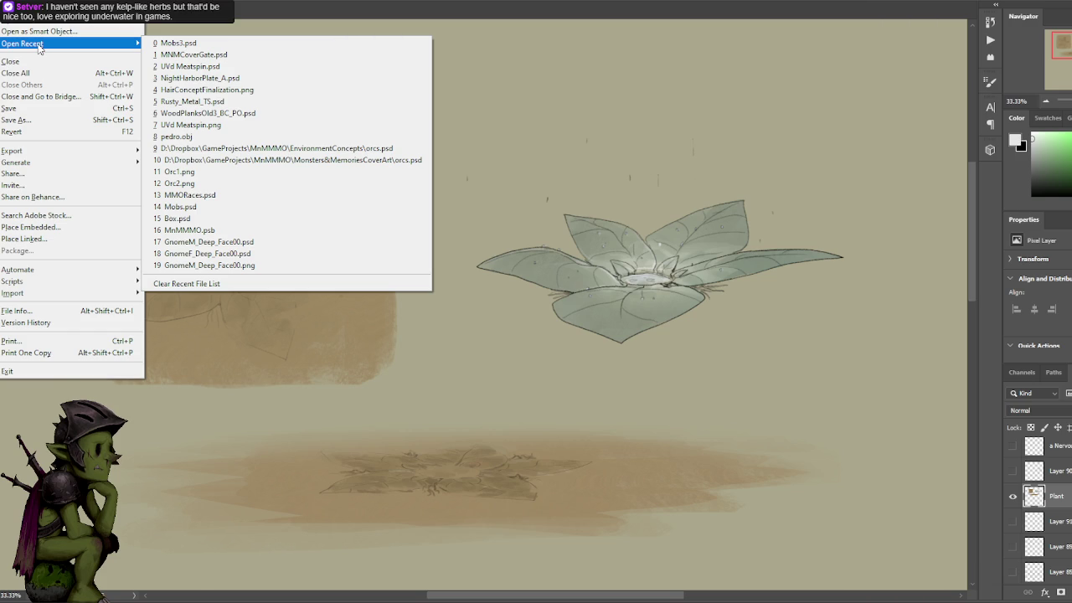
- Close the recent files list and zoom in on the opened acolyte portrait
{"action": "key", "text": "Escape"}
{"action": "key", "text": "Escape"}
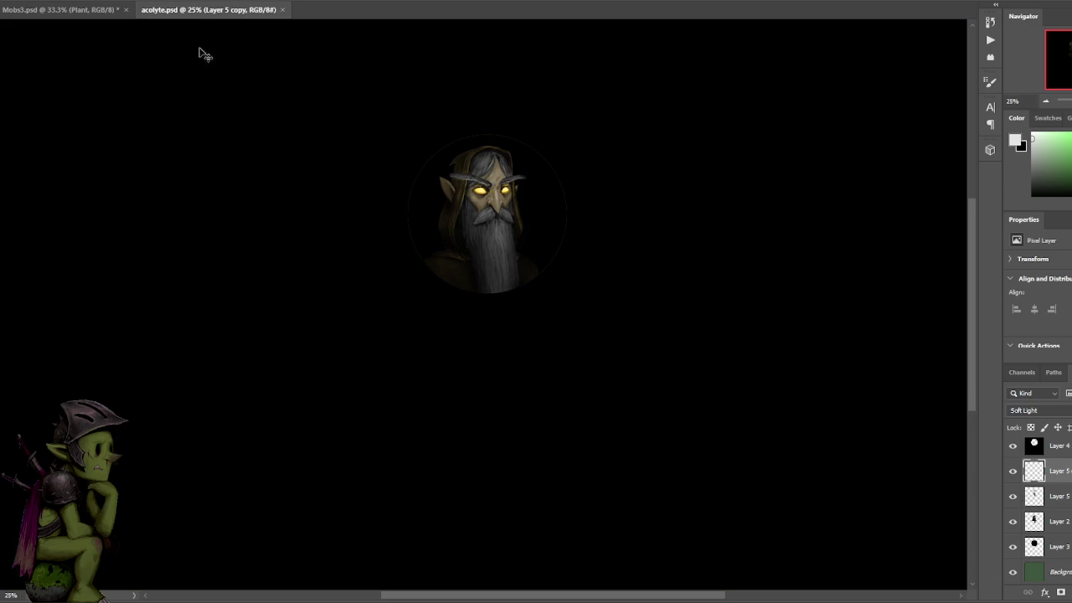
{"action": "key", "text": "ctrl+plus"}
{"action": "key", "text": "ctrl+plus"}
{"action": "key", "text": "ctrl+plus"}
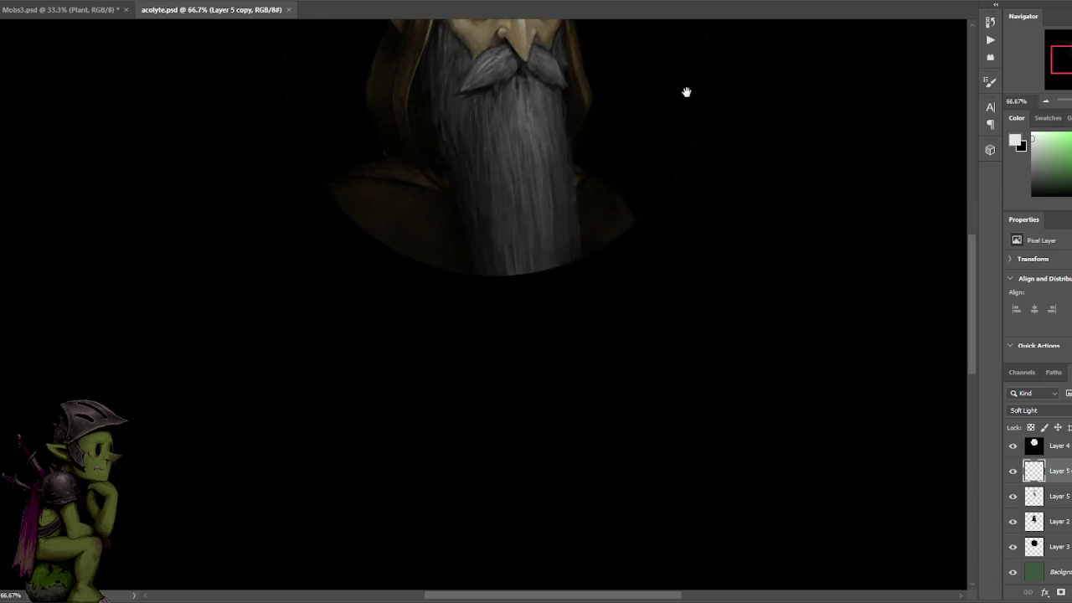
- Load the acolyte's hair and beard as a selection and zoom in on the face
{"action": "left_click_drag", "start_coordinate": [686, 91], "coordinate": [649, 340]}
{"action": "left_click", "coordinate": [1012, 498]}
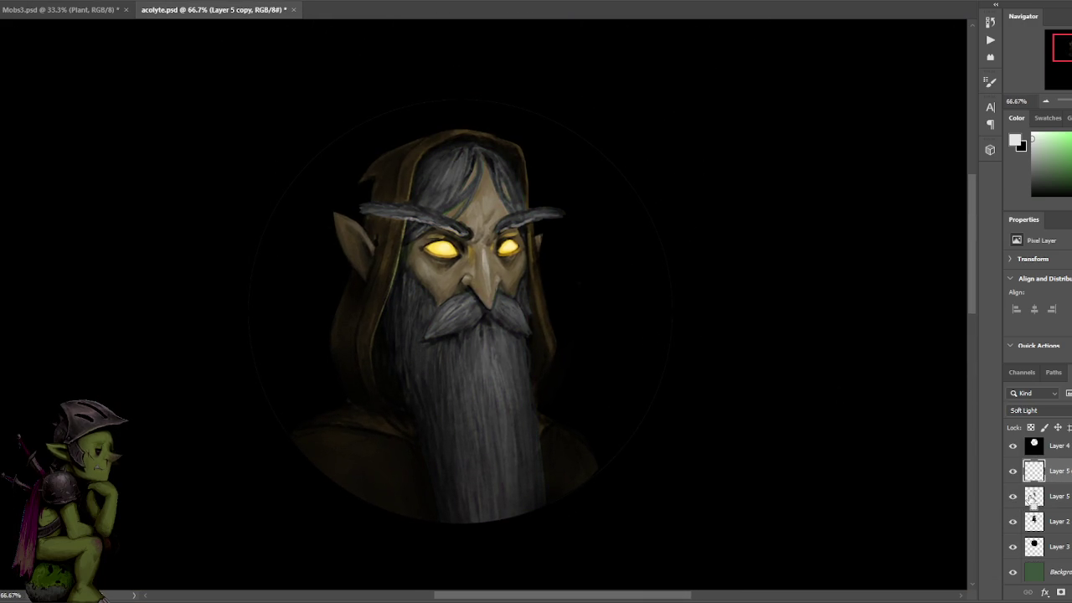
{"action": "left_click", "coordinate": [1033, 496], "text": "ctrl"}
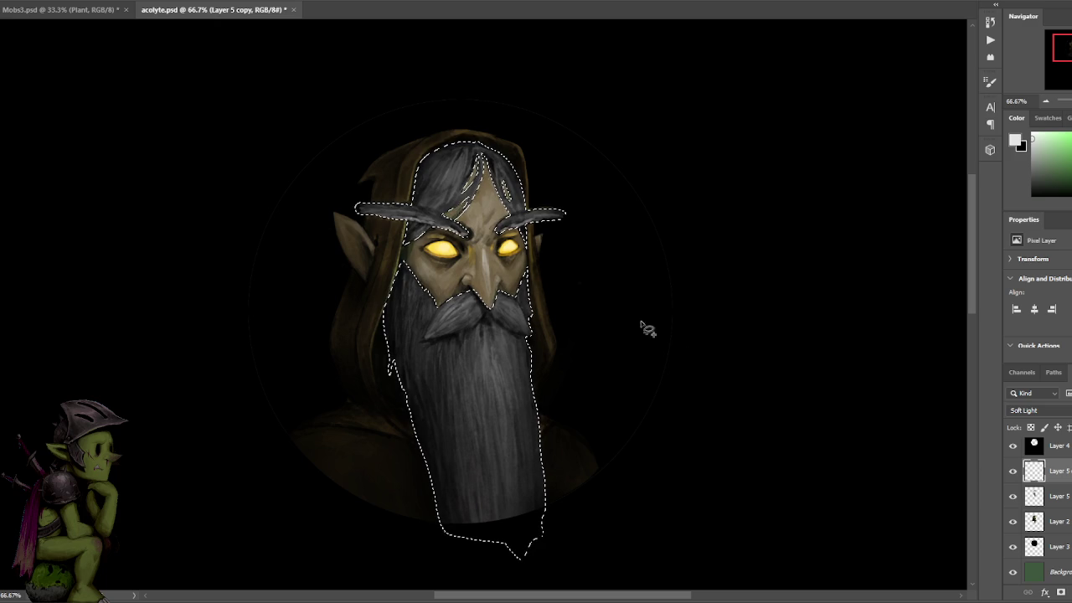
{"action": "right_click", "coordinate": [607, 303]}
{"action": "left_click", "coordinate": [628, 322]}
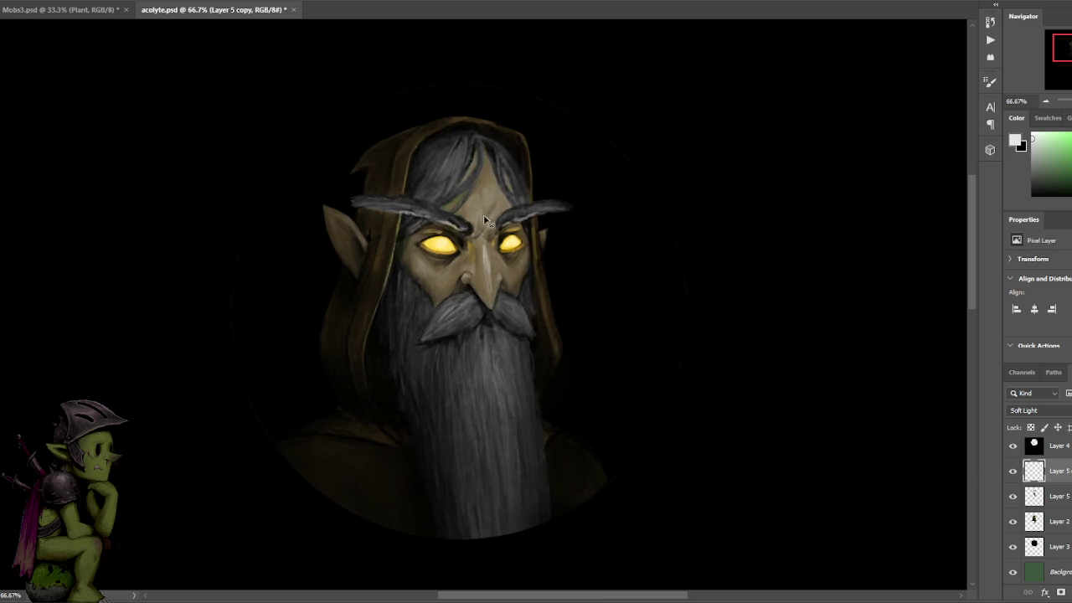
{"action": "key", "text": "ctrl+plus"}
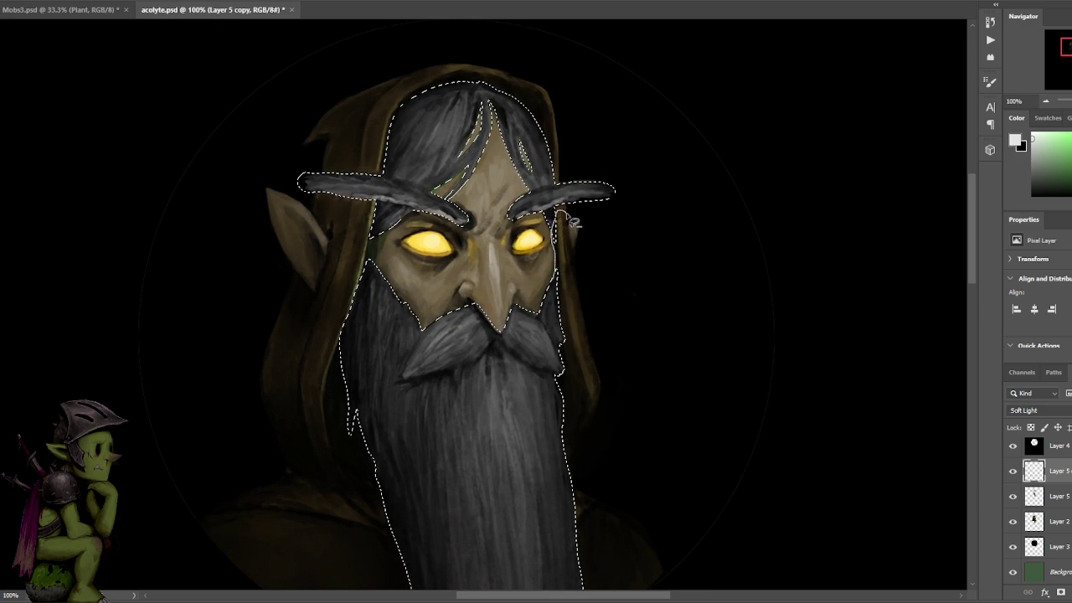
{"action": "key", "text": "ctrl+h"}
{"action": "key", "text": "ctrl+h"}
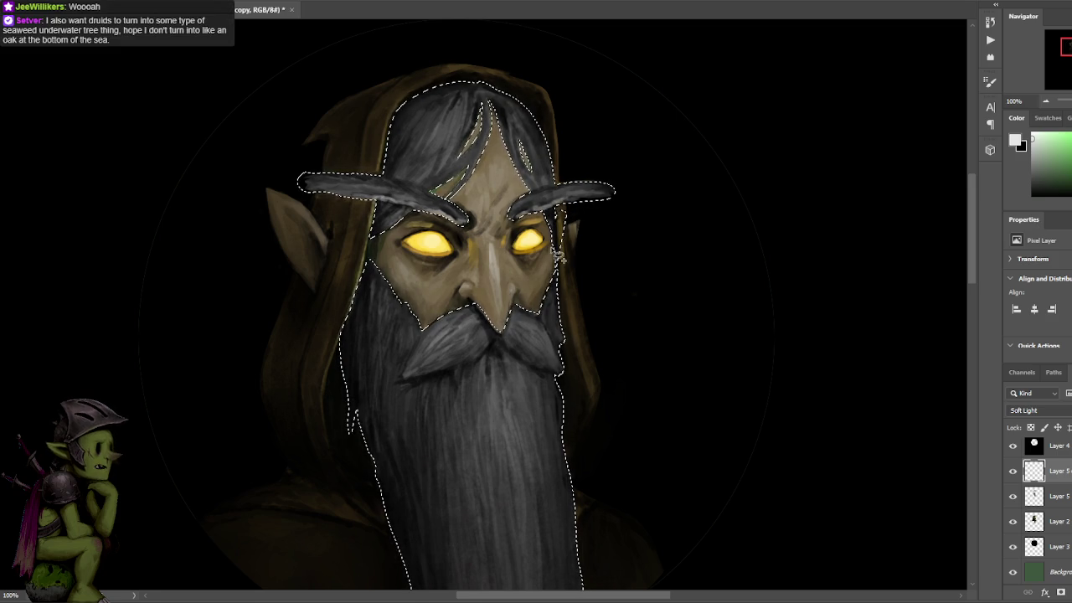
- Add the hood's right edge, top and left side to the selection and open Color Balance
{"action": "left_click_drag", "start_coordinate": [566, 276], "coordinate": [563, 237]}
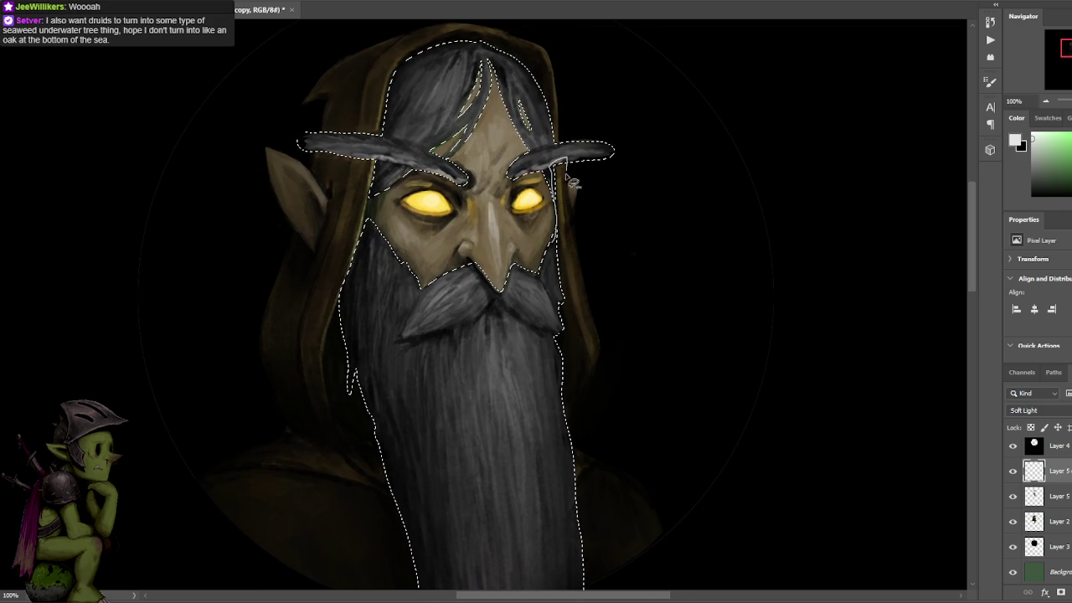
{"action": "left_click_drag", "start_coordinate": [577, 210], "coordinate": [584, 206]}
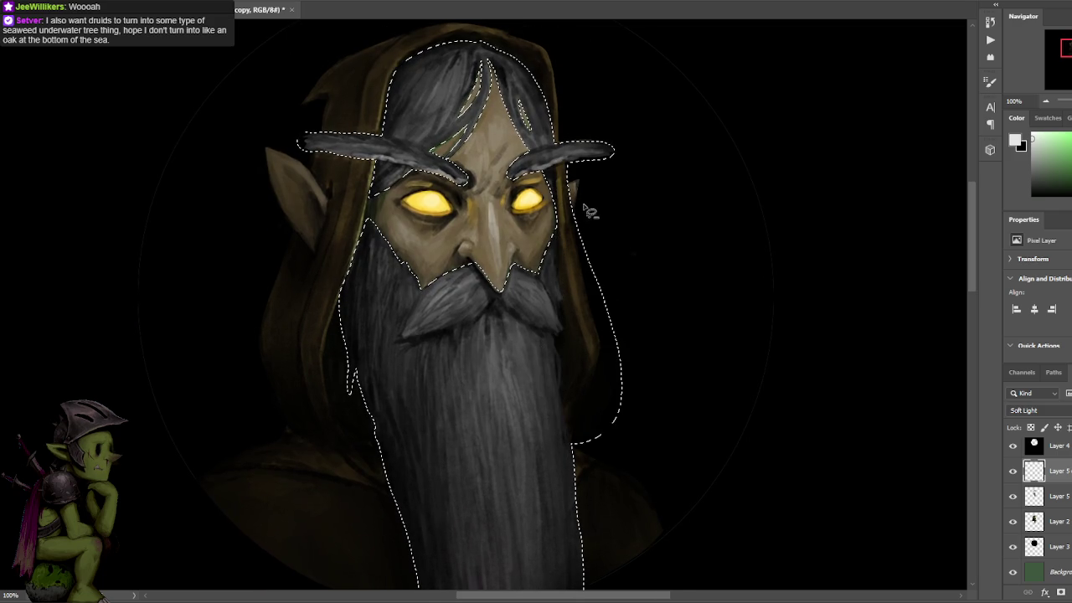
{"action": "left_click_drag", "start_coordinate": [598, 283], "coordinate": [531, 422]}
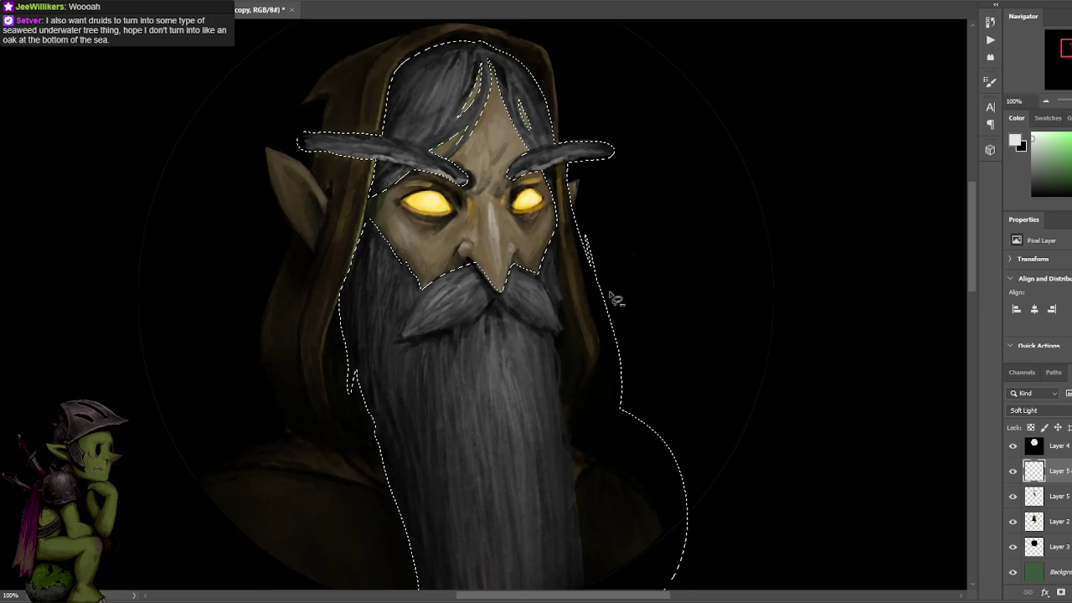
{"action": "mouse_move", "coordinate": [563, 141]}
{"action": "left_mouse_down"}
{"action": "mouse_move", "coordinate": [495, 61]}
{"action": "mouse_move", "coordinate": [502, 34]}
{"action": "left_mouse_up"}
{"action": "scroll", "coordinate": [559, 115], "scroll_direction": "down", "scroll_amount": 1}
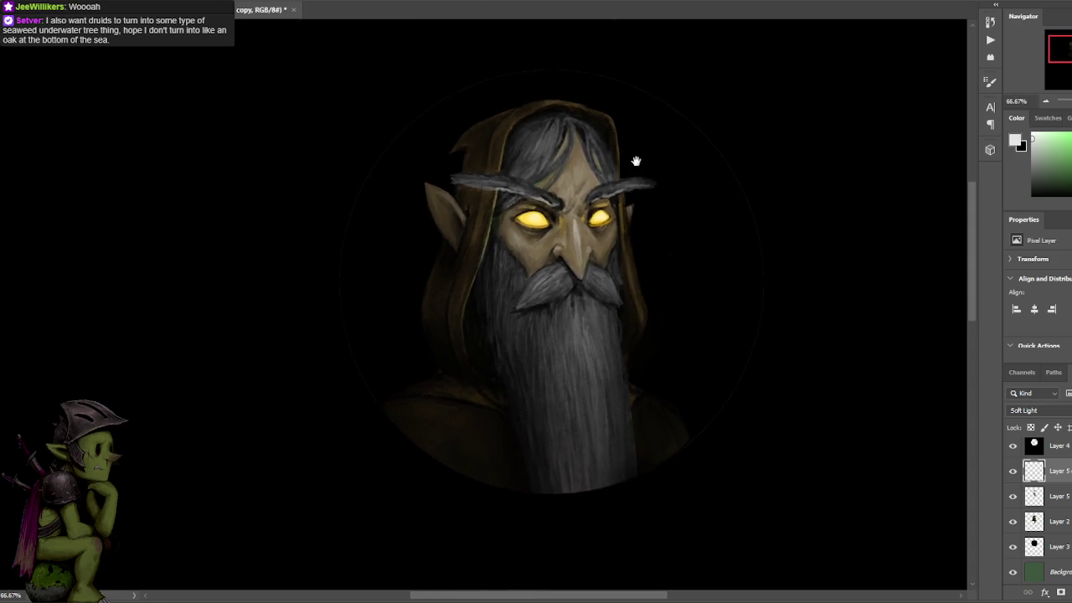
{"action": "mouse_move", "coordinate": [559, 115]}
{"action": "left_mouse_down"}
{"action": "mouse_move", "coordinate": [477, 287]}
{"action": "mouse_move", "coordinate": [520, 552]}
{"action": "mouse_move", "coordinate": [364, 289]}
{"action": "mouse_move", "coordinate": [448, 245]}
{"action": "mouse_move", "coordinate": [458, 263]}
{"action": "mouse_move", "coordinate": [470, 220]}
{"action": "mouse_move", "coordinate": [456, 209]}
{"action": "mouse_move", "coordinate": [510, 151]}
{"action": "left_mouse_up"}
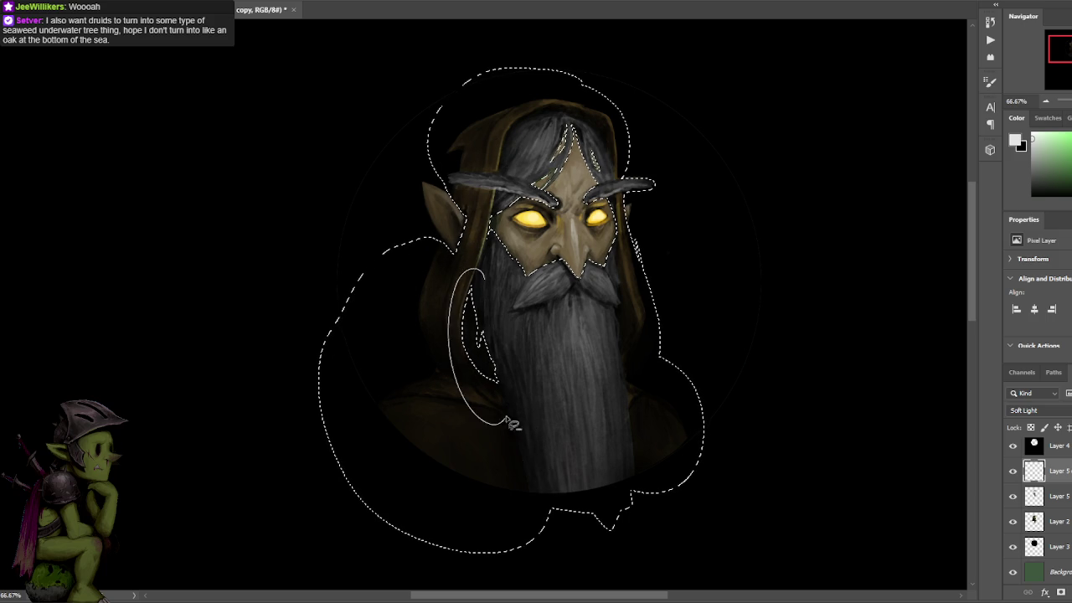
{"action": "scroll", "coordinate": [650, 185], "scroll_direction": "up", "scroll_amount": 1}
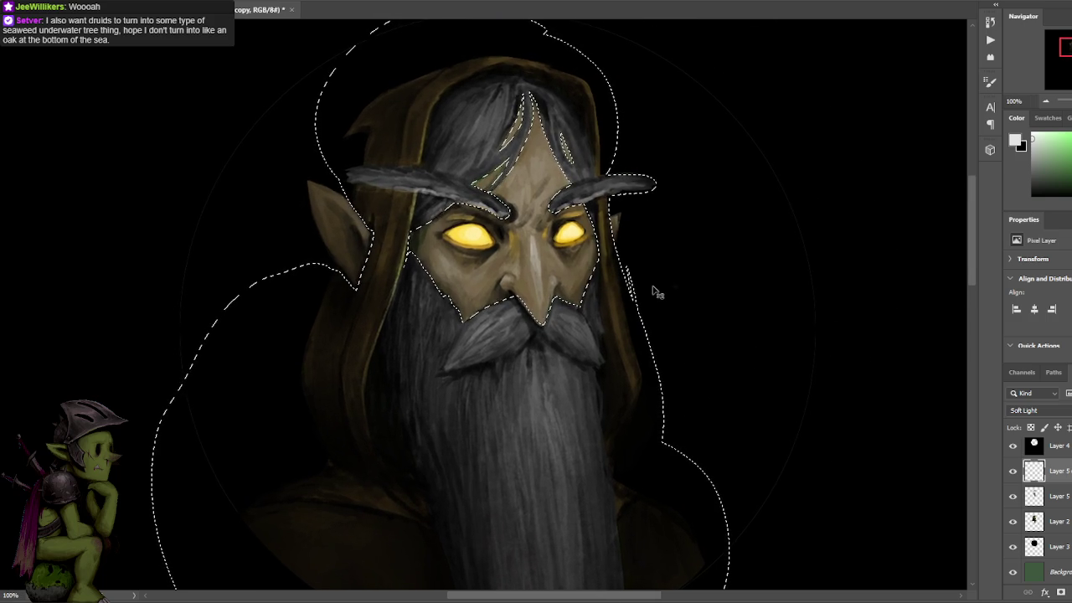
{"action": "key", "text": "ctrl+b"}
- Apply a yellow midtone shift, then colour-balance Layer 2 with small blue and red tweaks
{"action": "left_click_drag", "start_coordinate": [792, 220], "coordinate": [759, 226]}
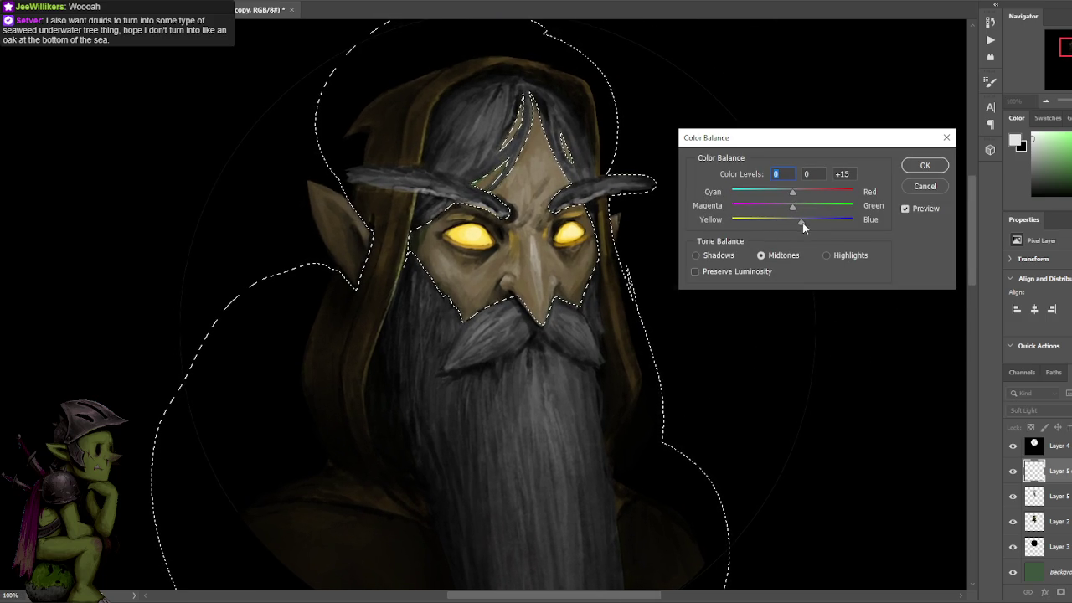
{"action": "left_click", "coordinate": [925, 165]}
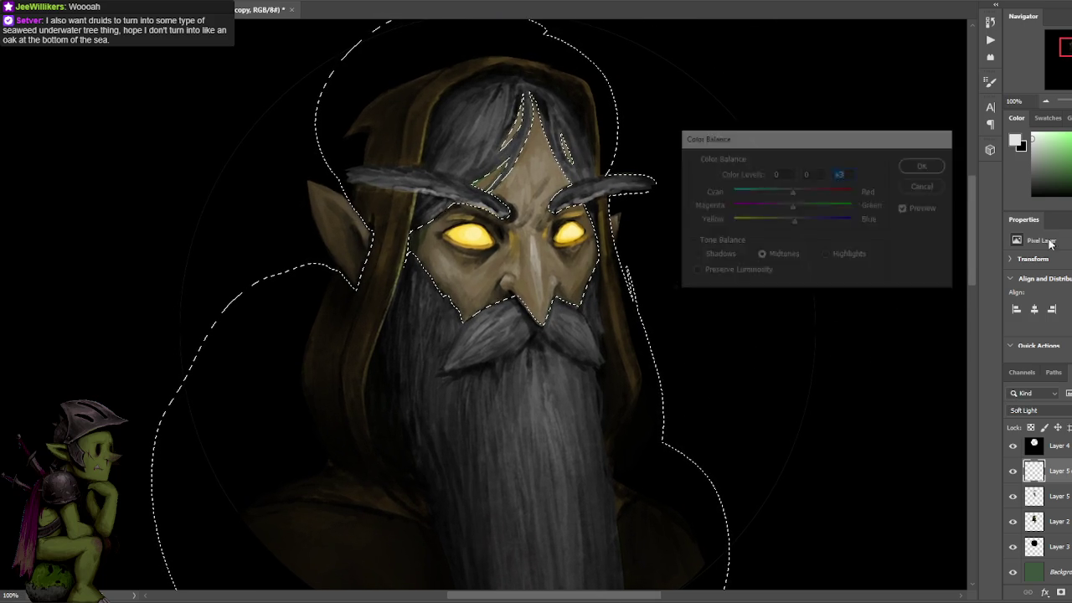
{"action": "left_click", "coordinate": [1051, 521]}
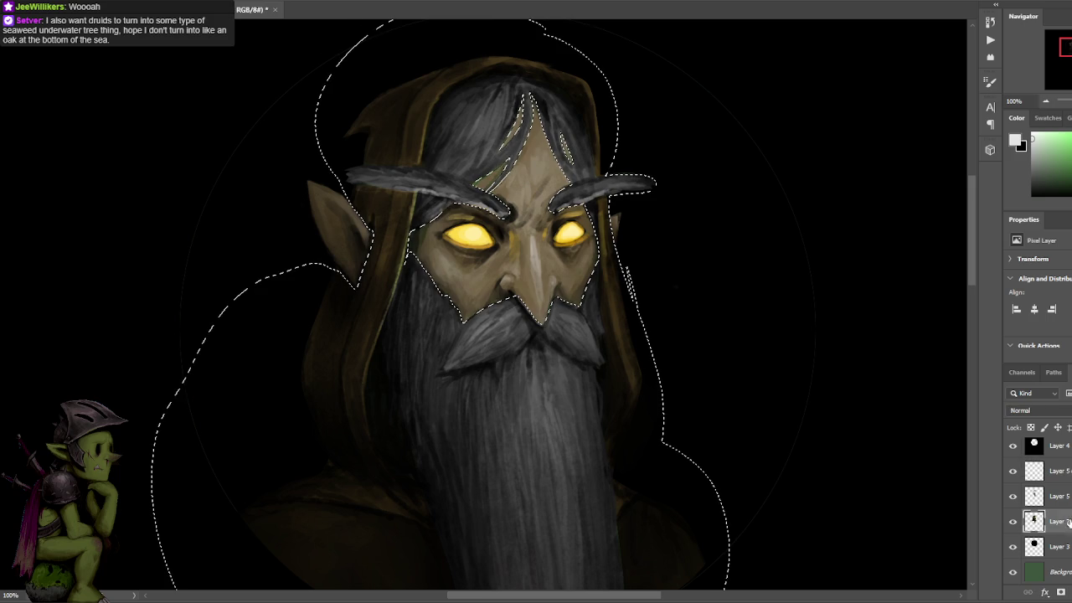
{"action": "key", "text": "ctrl+b"}
{"action": "mouse_move", "coordinate": [794, 220]}
{"action": "left_mouse_down"}
{"action": "mouse_move", "coordinate": [787, 206]}
{"action": "mouse_move", "coordinate": [803, 196]}
{"action": "left_mouse_up"}
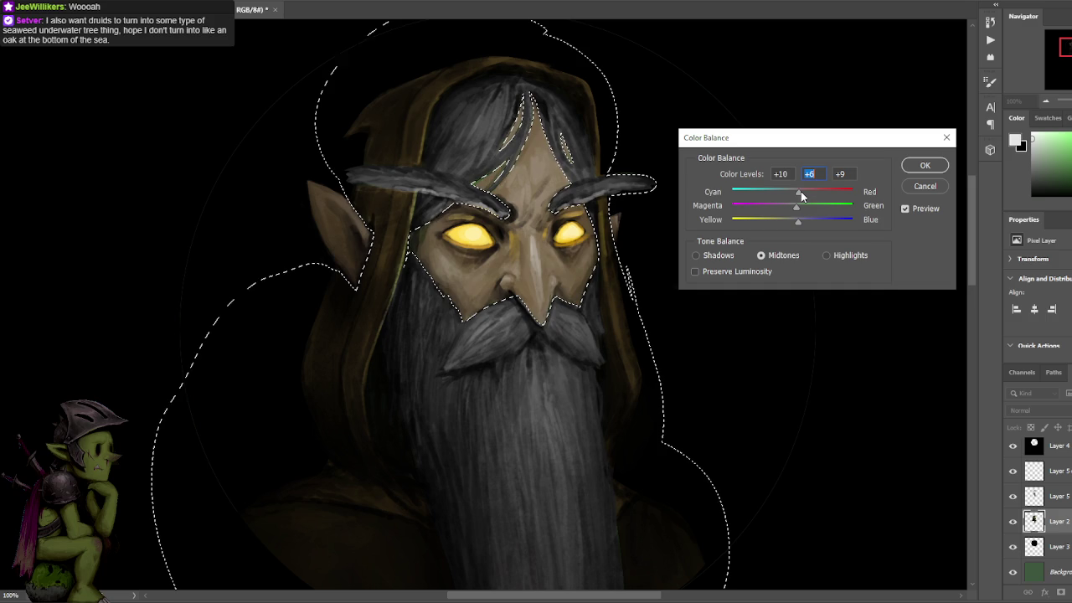
{"action": "left_click_drag", "start_coordinate": [807, 195], "coordinate": [798, 220]}
{"action": "left_click_drag", "start_coordinate": [796, 206], "coordinate": [796, 193]}
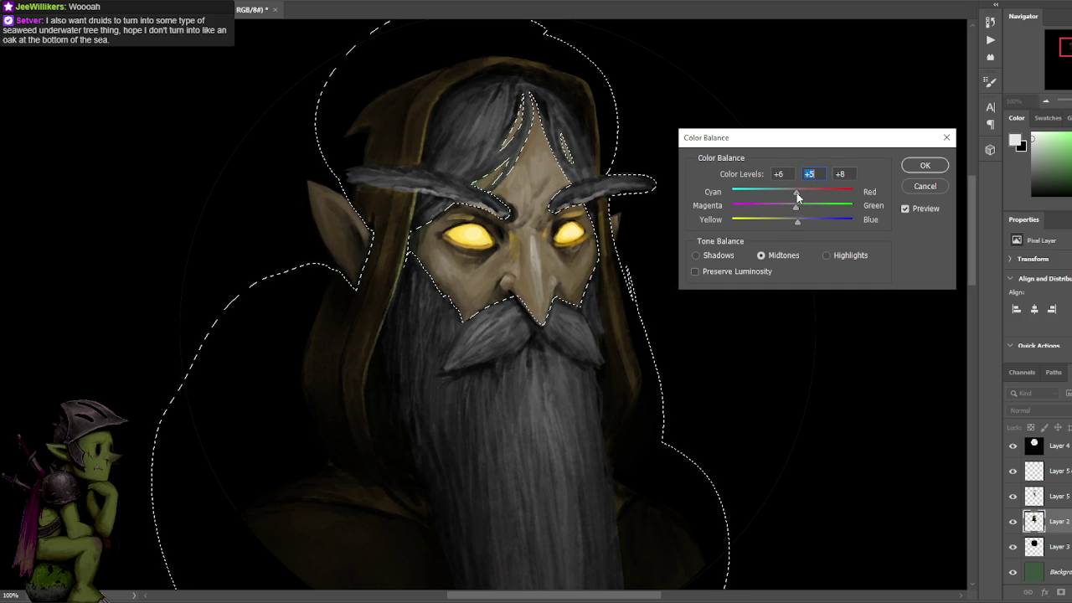
{"action": "left_click", "coordinate": [922, 167]}
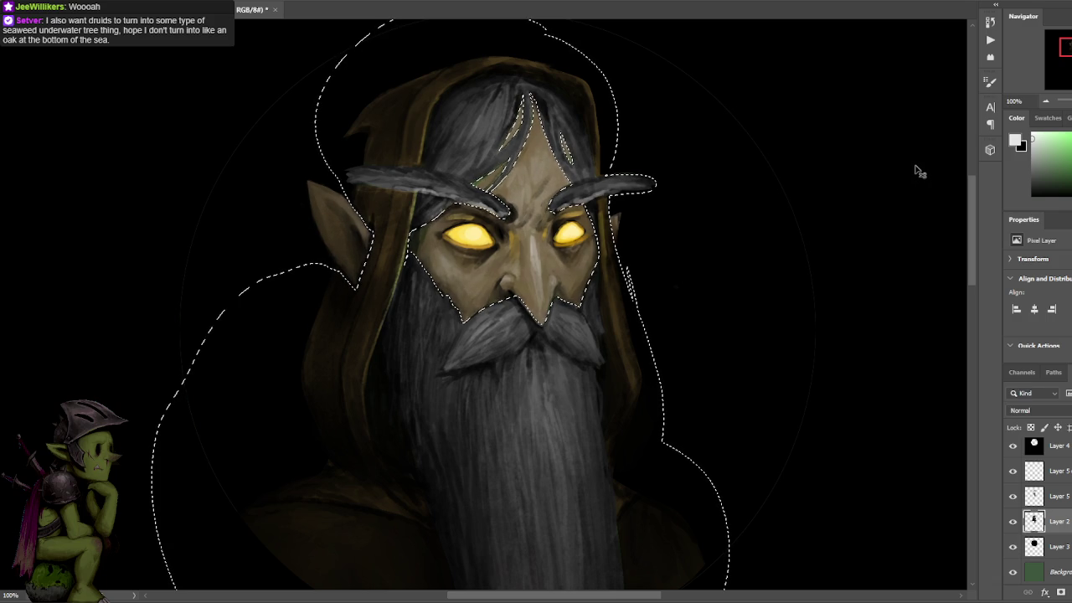
- Warm the selected figure's midtones to +2/−9/−10, then hide Layer 2 to compare
{"action": "key", "text": "ctrl+minus"}
{"action": "key", "text": "ctrl+plus"}
{"action": "key", "text": "ctrl+shift+d"}
{"action": "key", "text": "ctrl+b"}
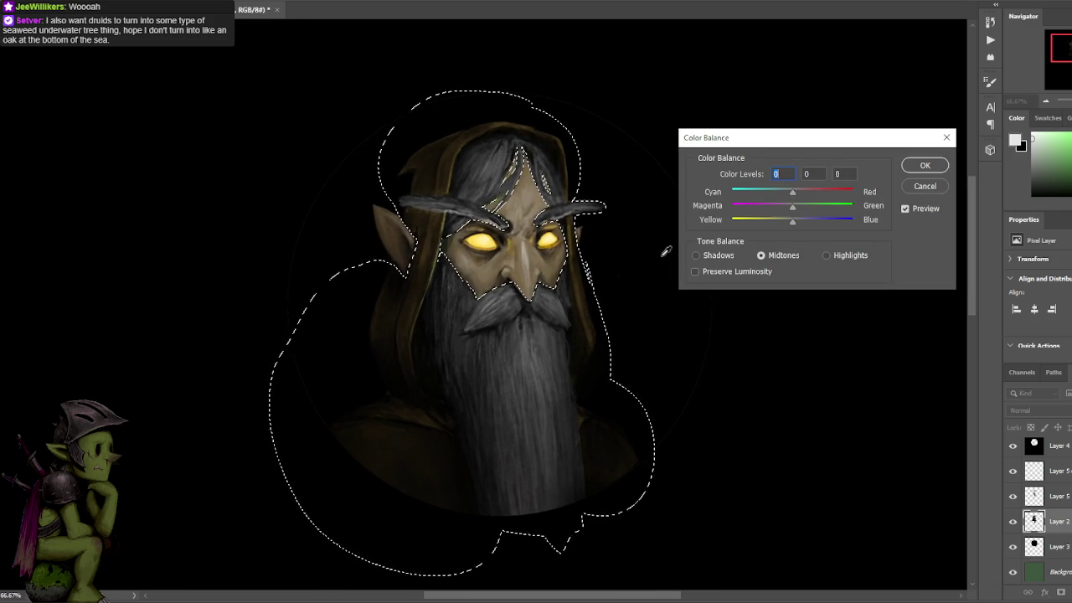
{"action": "left_click_drag", "start_coordinate": [795, 193], "coordinate": [791, 220]}
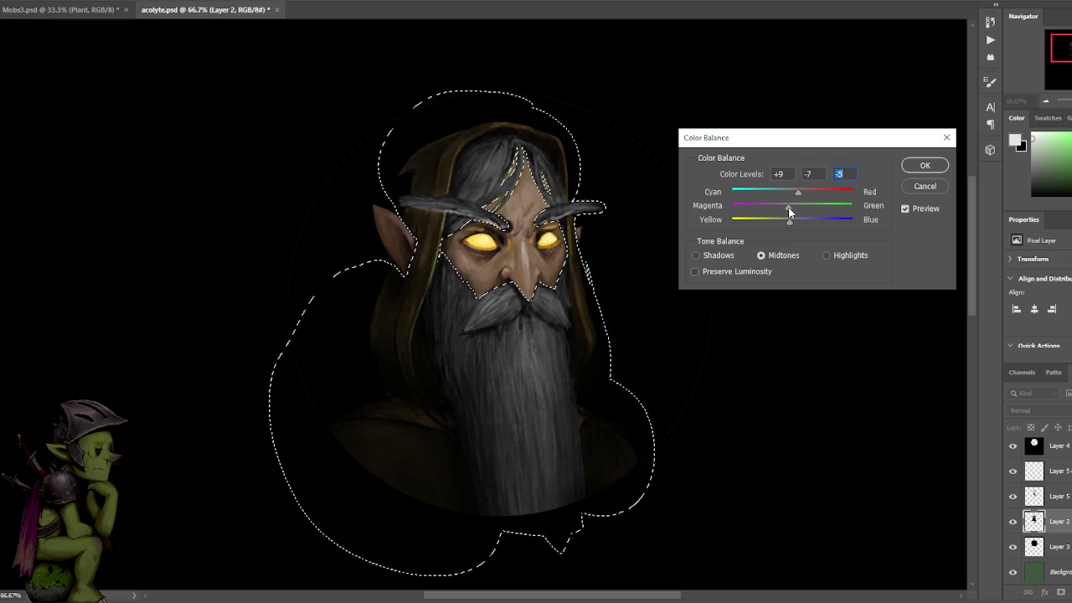
{"action": "mouse_move", "coordinate": [789, 208]}
{"action": "left_mouse_down"}
{"action": "mouse_move", "coordinate": [794, 198]}
{"action": "mouse_move", "coordinate": [789, 223]}
{"action": "mouse_move", "coordinate": [793, 193]}
{"action": "left_mouse_up"}
{"action": "key", "text": "Return"}
{"action": "key", "text": "ctrl+d"}
{"action": "key", "text": "ctrl+minus"}
{"action": "key", "text": "ctrl+plus"}
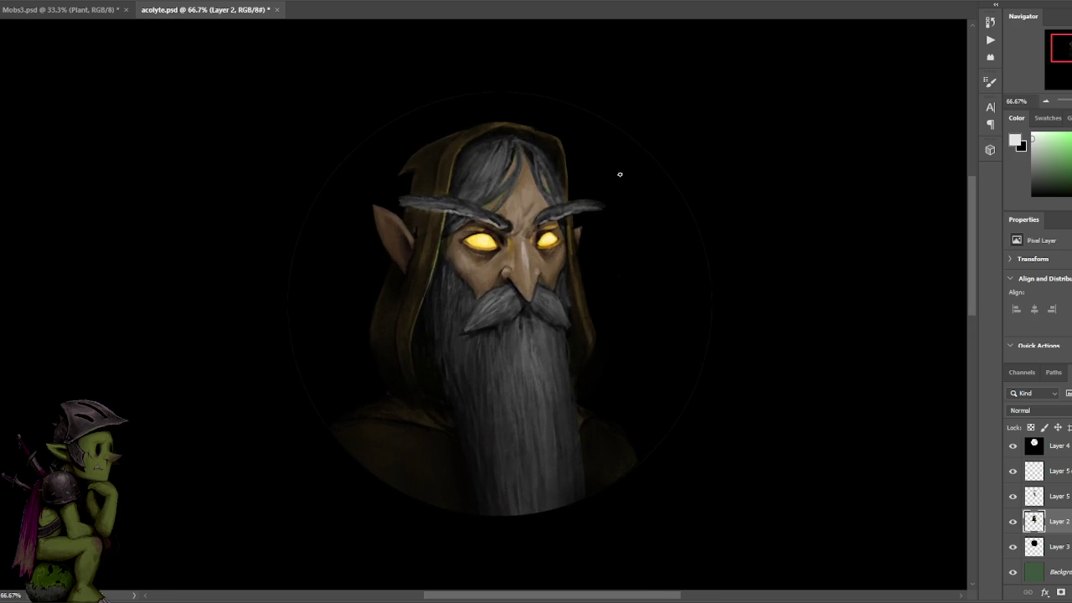
{"action": "key", "text": "ctrl+plus"}
{"action": "left_click", "coordinate": [1013, 521]}
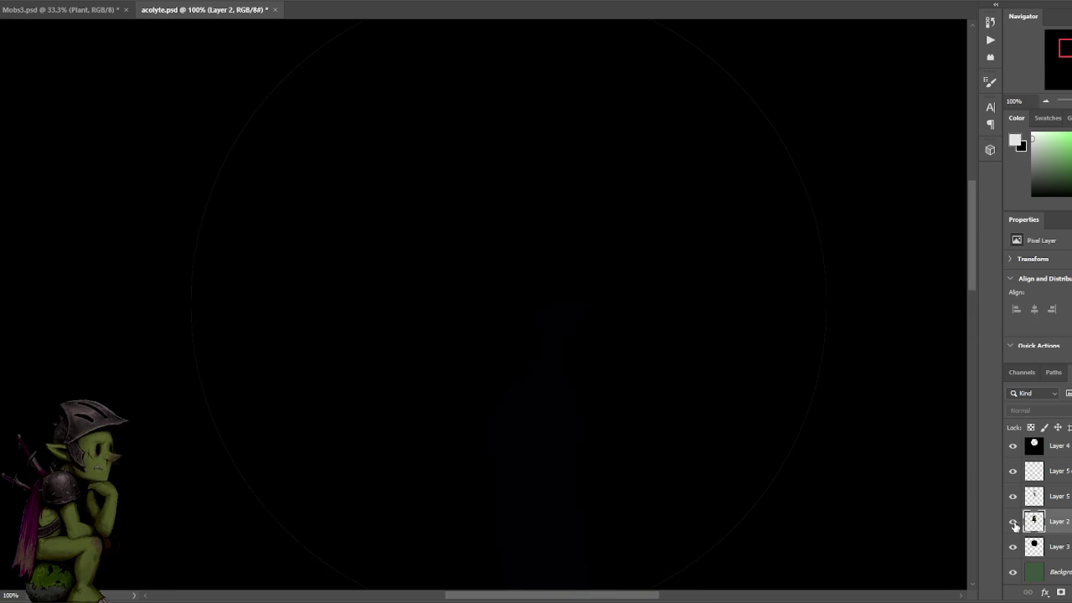
- Compare layer visibility, then merge Layer 5 and Layer 2 into one layer
{"action": "left_click", "coordinate": [1012, 495]}
{"action": "left_click", "coordinate": [1012, 470]}
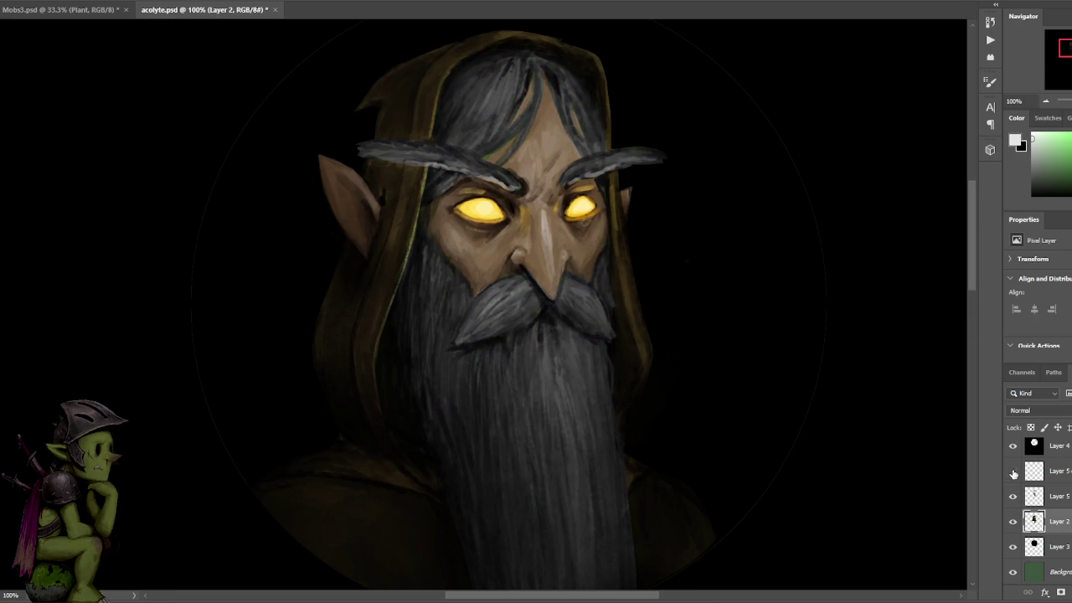
{"action": "left_click", "coordinate": [1012, 471]}
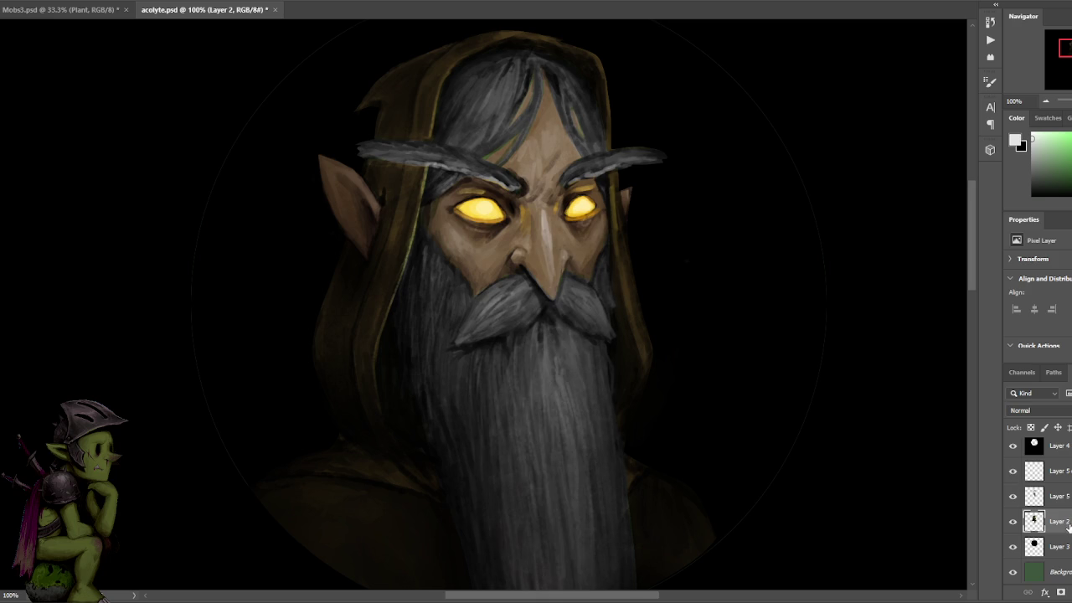
{"action": "left_click", "coordinate": [1063, 472], "text": "shift"}
{"action": "right_click", "coordinate": [1062, 465]}
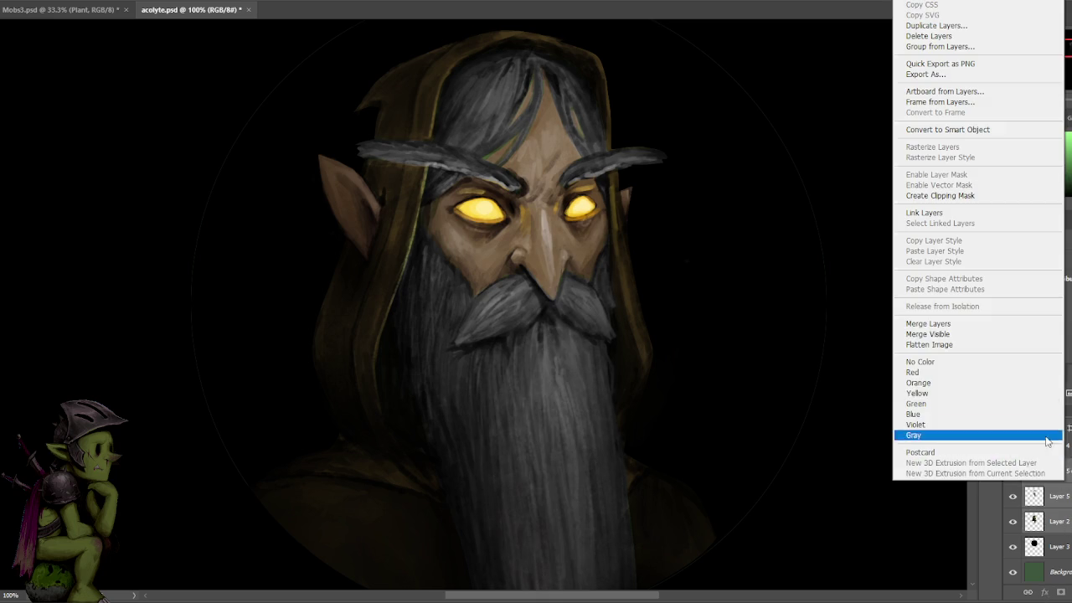
{"action": "left_click", "coordinate": [938, 326]}
- Sample skin and moustache tones around the nose, then start lassoing the left eyebrow tip
{"action": "left_click_drag", "start_coordinate": [513, 258], "coordinate": [530, 243]}
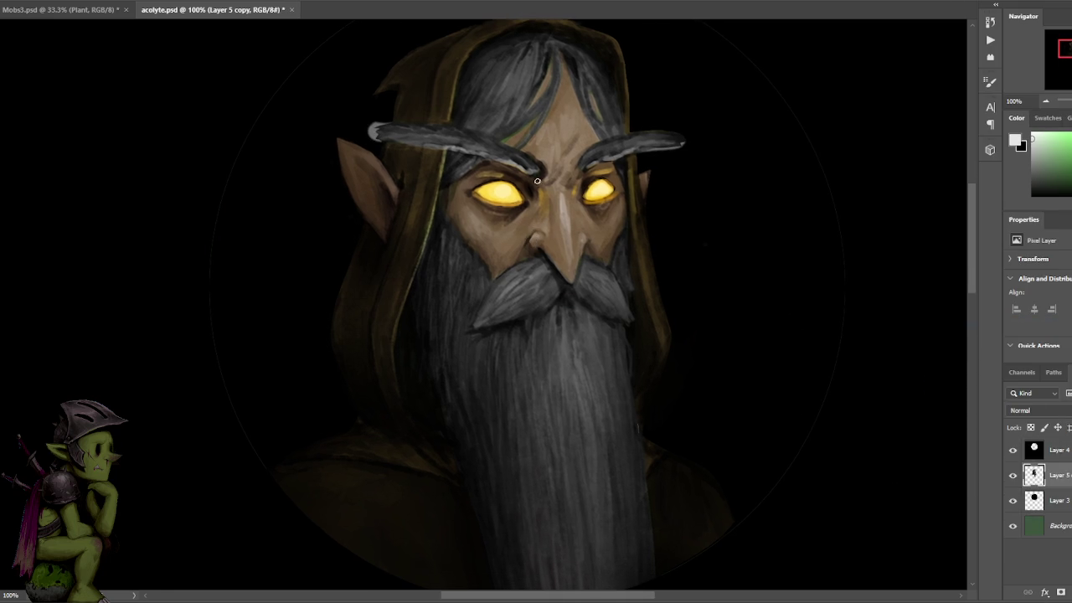
{"action": "left_click", "coordinate": [526, 264], "text": "alt"}
{"action": "left_click", "coordinate": [526, 256], "text": "alt"}
{"action": "left_click", "coordinate": [582, 267], "text": "alt"}
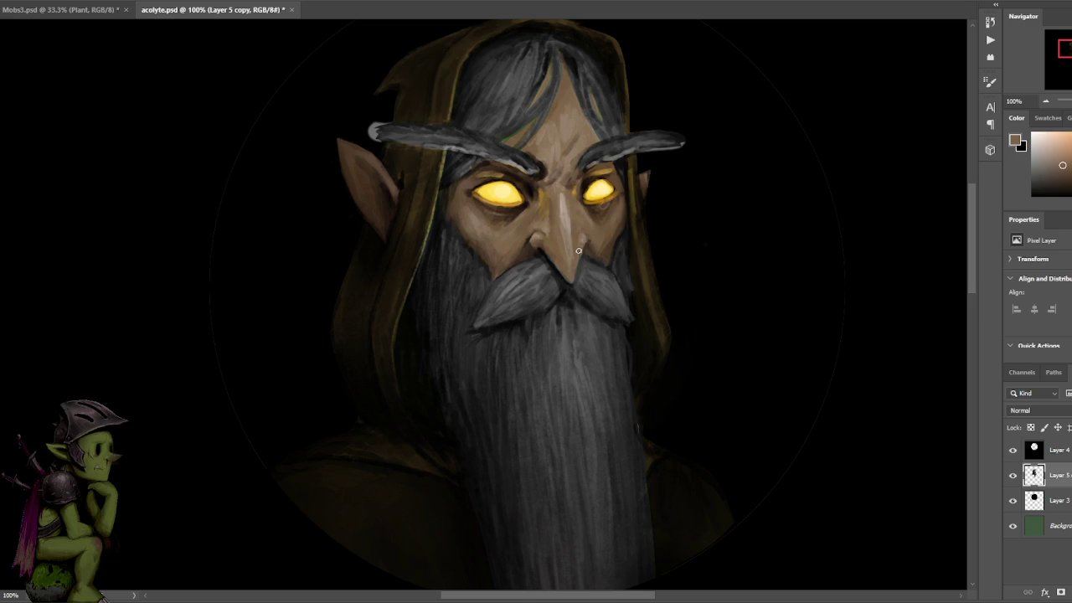
{"action": "left_click", "coordinate": [614, 270], "text": "alt"}
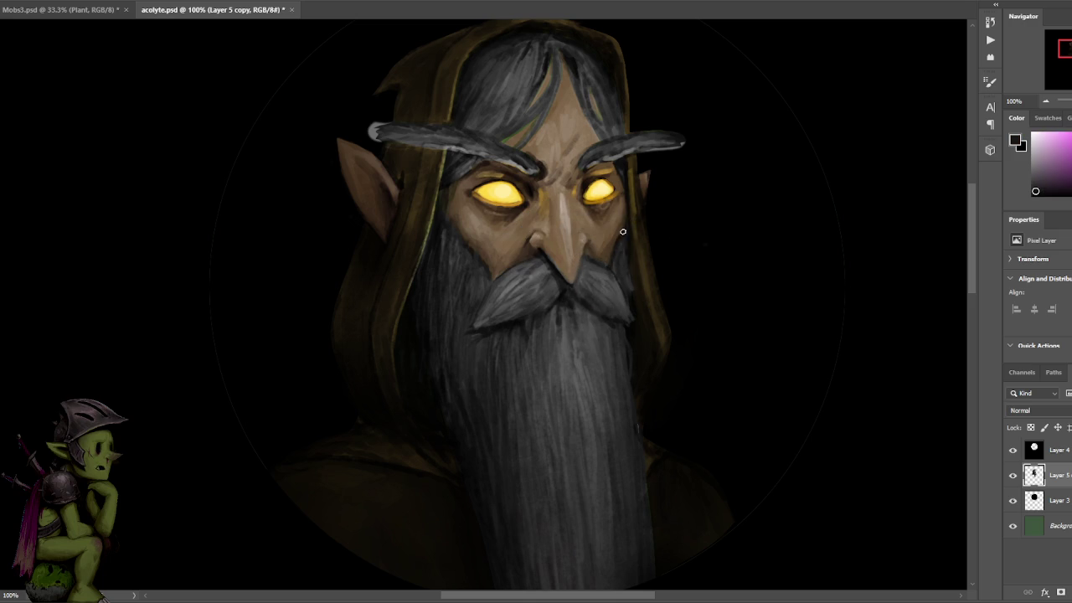
{"action": "left_click", "coordinate": [445, 215], "text": "alt"}
{"action": "left_click", "coordinate": [512, 123], "text": "alt"}
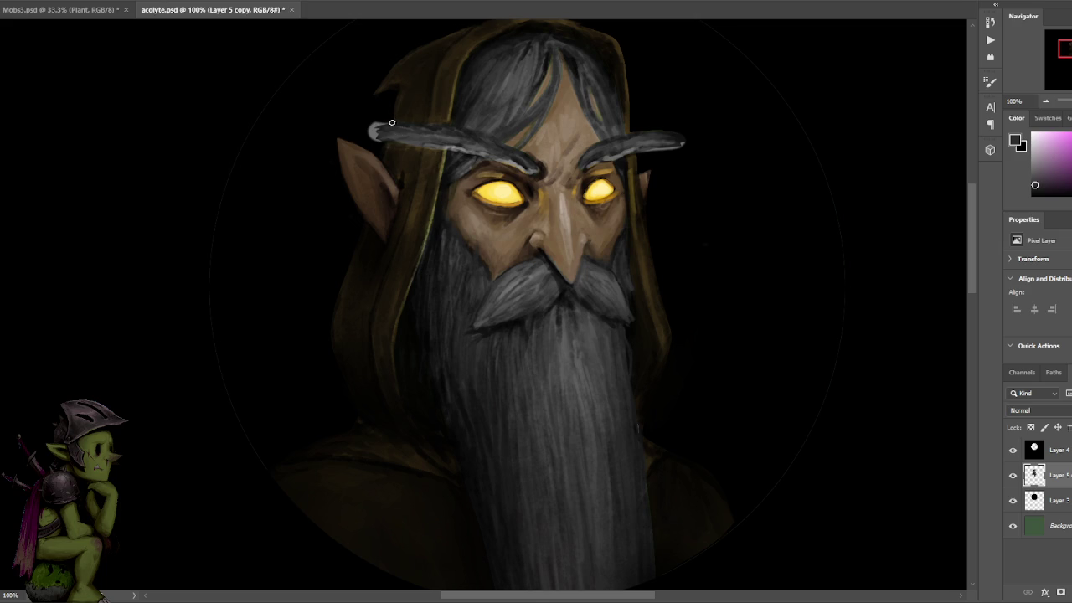
{"action": "key", "text": "l"}
{"action": "mouse_move", "coordinate": [382, 144]}
{"action": "left_mouse_down"}
{"action": "mouse_move", "coordinate": [385, 109]}
{"action": "mouse_move", "coordinate": [381, 142]}
{"action": "left_mouse_up"}
- Trim the right eyebrow tip and brush with colours sampled near the eyebrow
{"action": "left_click_drag", "start_coordinate": [645, 156], "coordinate": [680, 148]}
{"action": "left_click_drag", "start_coordinate": [680, 149], "coordinate": [670, 172]}
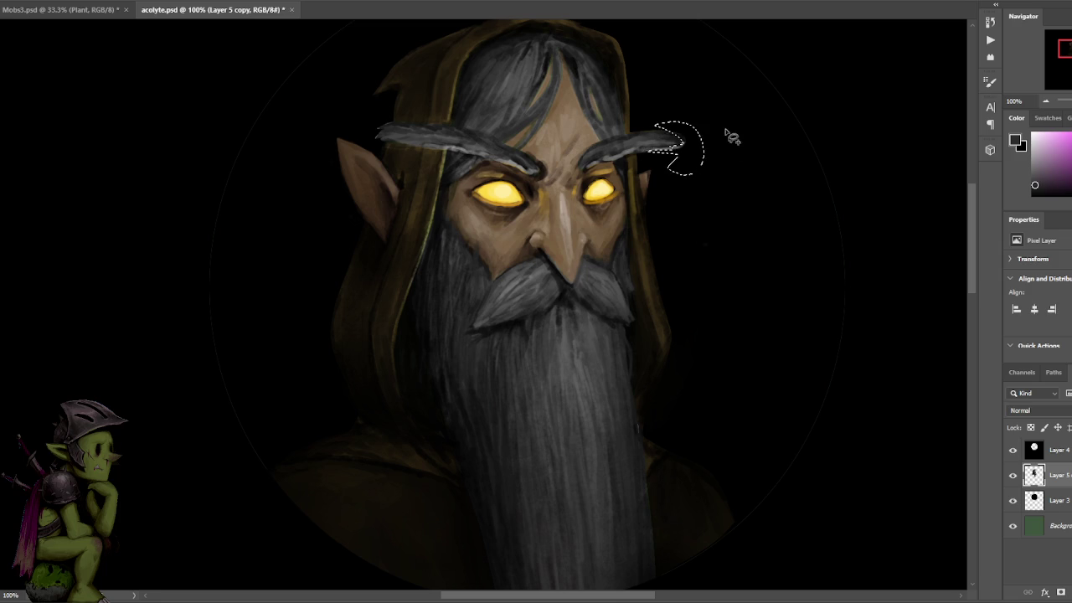
{"action": "key", "text": "ctrl+d"}
{"action": "key", "text": "b"}
{"action": "left_click", "coordinate": [620, 134], "text": "alt"}
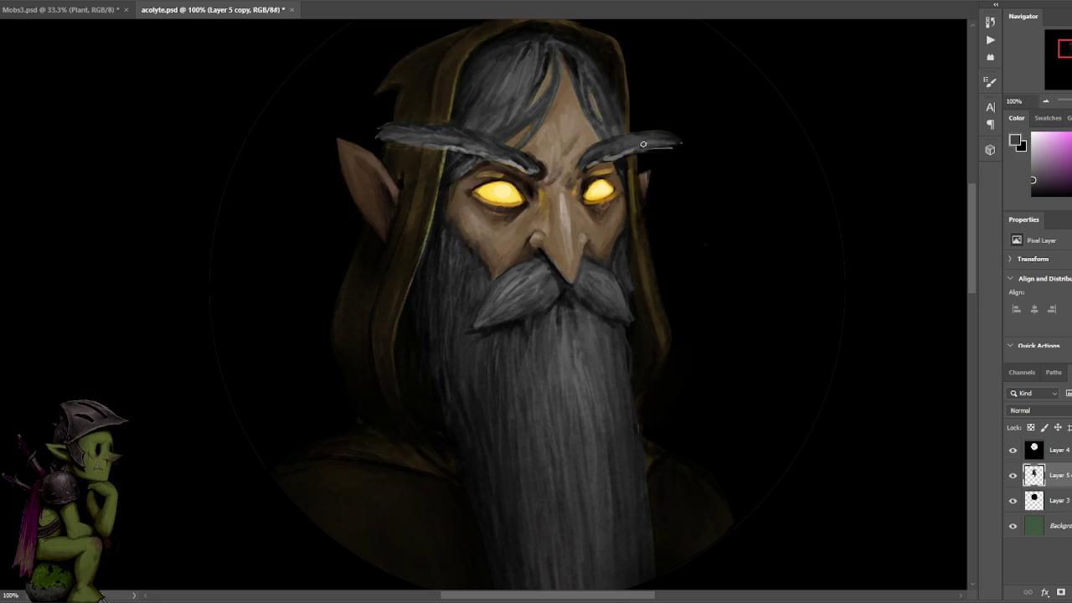
{"action": "left_click", "coordinate": [623, 151], "text": "alt"}
- Touch up the hood edges and top with sampled hood and reddish tones
{"action": "left_click", "coordinate": [404, 150], "text": "alt"}
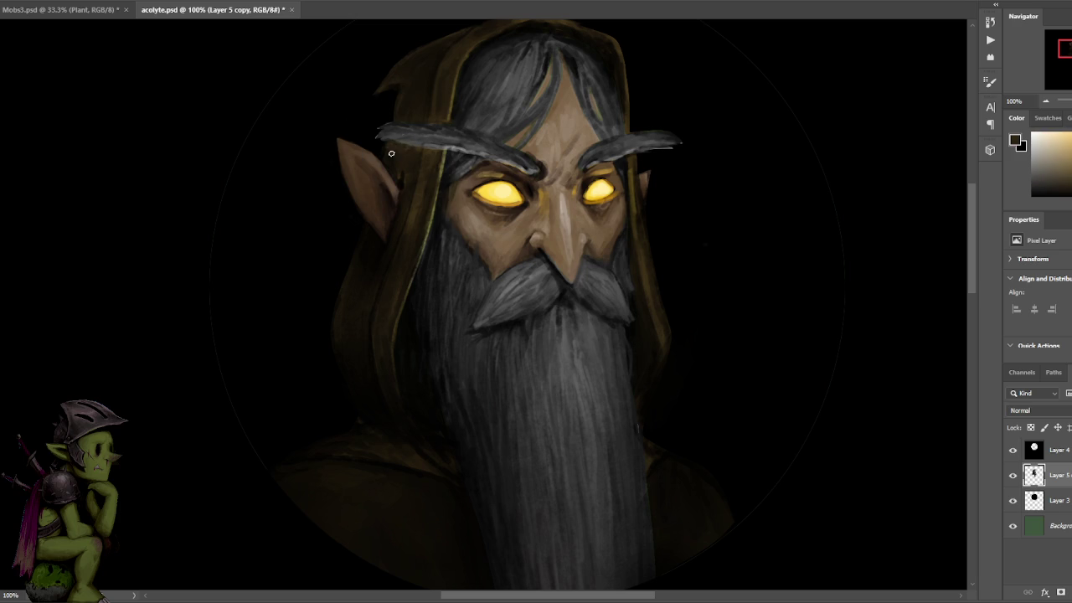
{"action": "left_click", "coordinate": [384, 148], "text": "alt"}
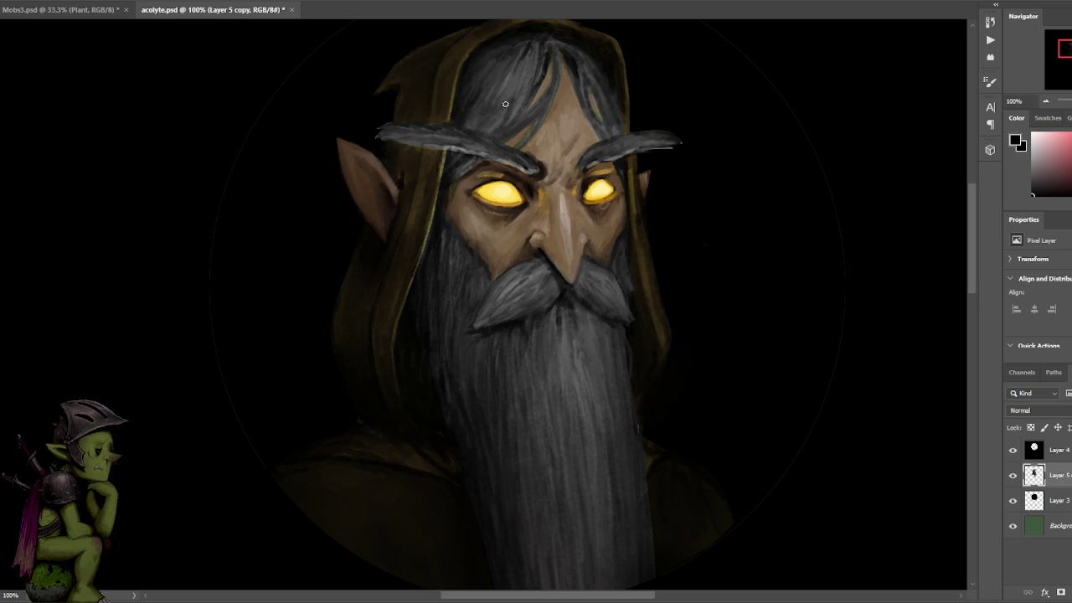
{"action": "left_click", "coordinate": [396, 197], "text": "alt"}
{"action": "left_click", "coordinate": [413, 229], "text": "alt"}
{"action": "left_click", "coordinate": [432, 196], "text": "alt"}
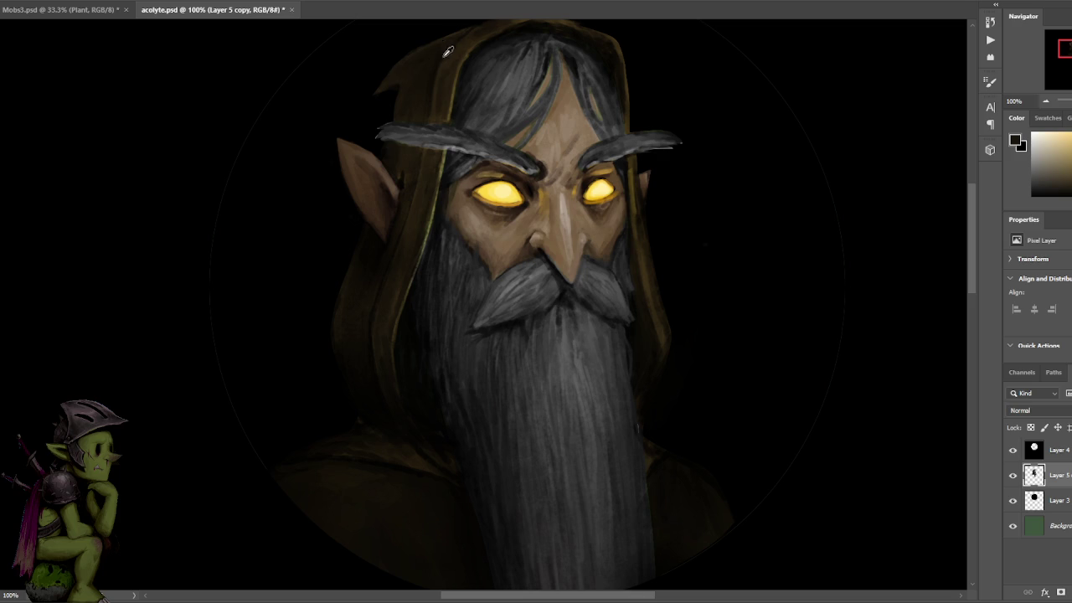
{"action": "left_click", "coordinate": [414, 67], "text": "alt"}
{"action": "left_click", "coordinate": [401, 99], "text": "alt"}
{"action": "left_click", "coordinate": [426, 90], "text": "alt"}
{"action": "left_click", "coordinate": [450, 86], "text": "alt"}
- Touch up the brow skin and glowing eyes with sampled brown and pale yellow
{"action": "key", "text": "ctrl+minus"}
{"action": "key", "text": "ctrl+minus"}
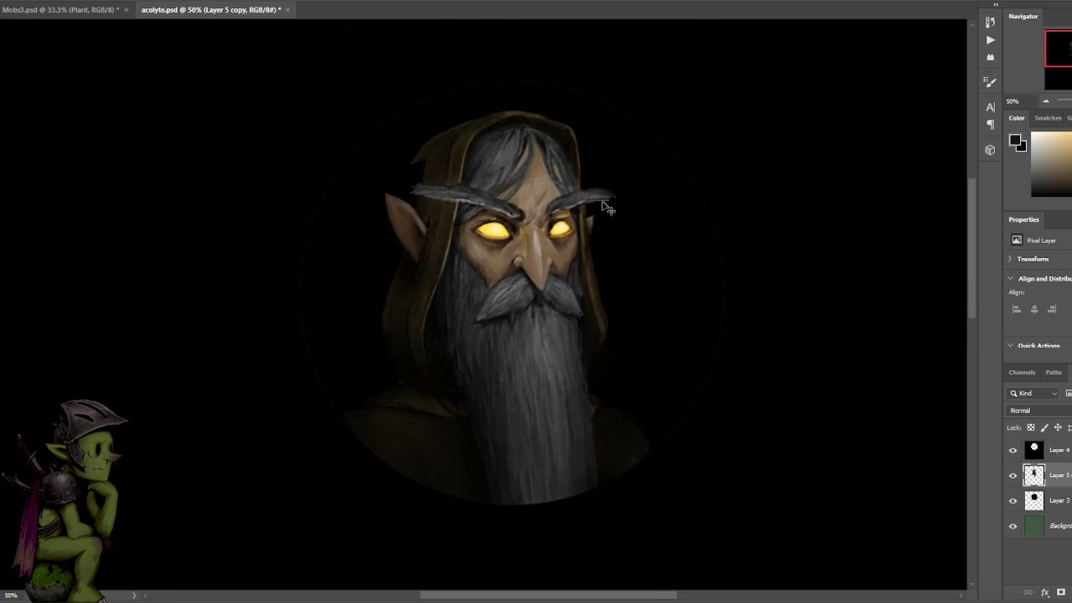
{"action": "key", "text": "ctrl+plus"}
{"action": "key", "text": "ctrl+plus"}
{"action": "left_click", "coordinate": [503, 170], "text": "alt"}
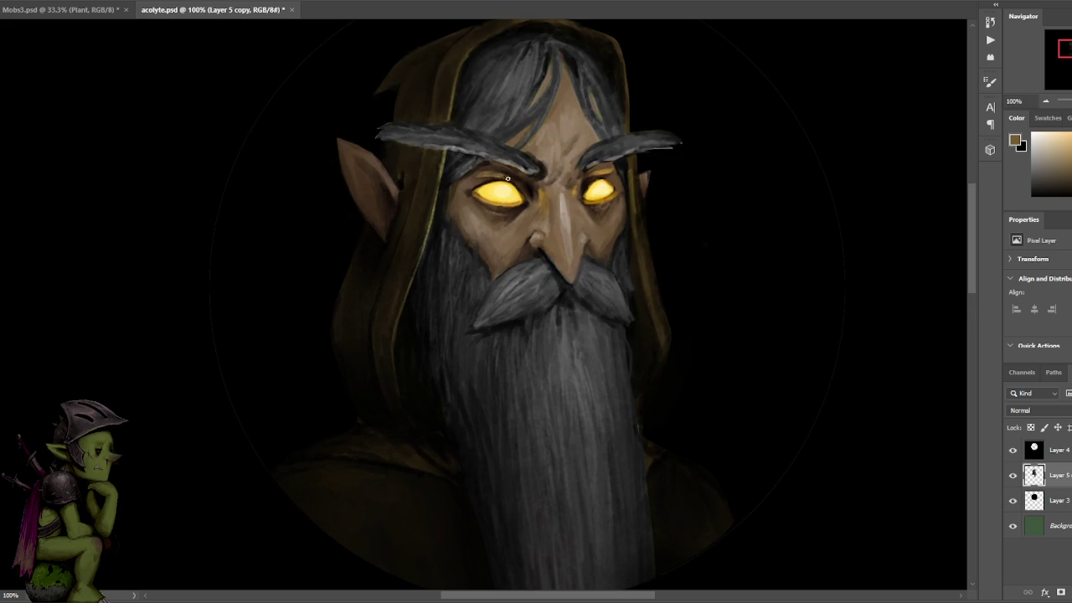
{"action": "left_click", "coordinate": [512, 180], "text": "alt"}
{"action": "left_click", "coordinate": [501, 167], "text": "alt"}
{"action": "left_click", "coordinate": [504, 182], "text": "alt"}
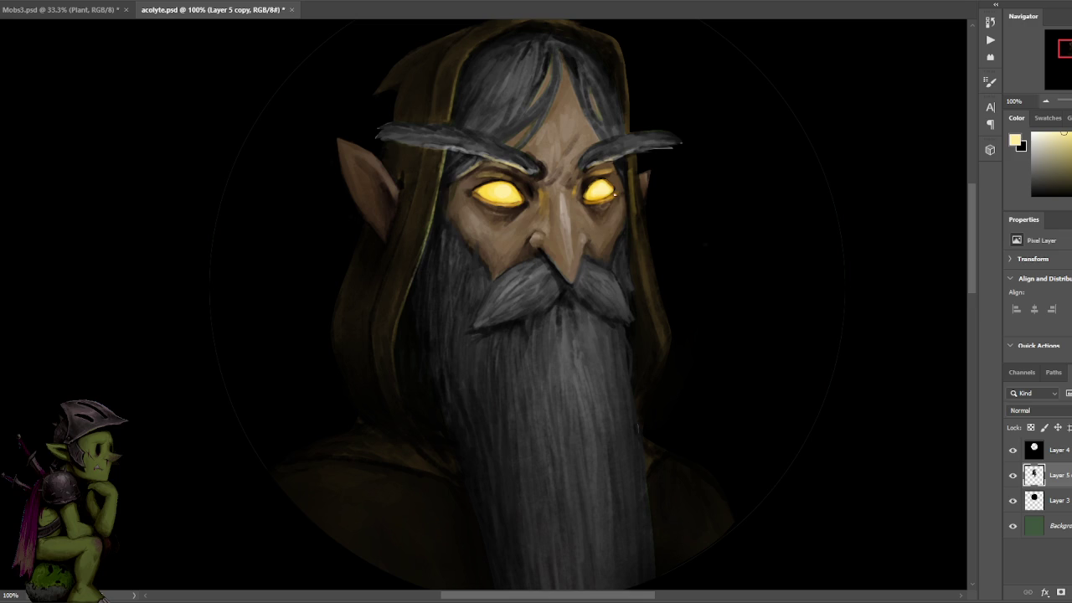
- Shade the nose with dark, mid and lighter brown tones sampled from it
{"action": "left_click", "coordinate": [537, 246], "text": "alt"}
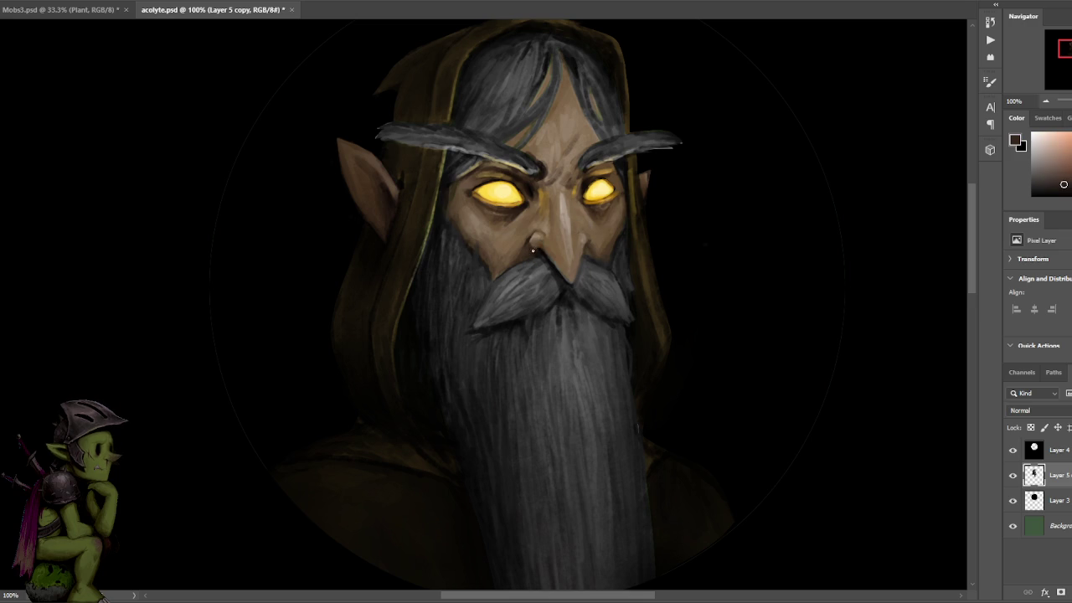
{"action": "left_click", "coordinate": [529, 245], "text": "alt"}
{"action": "left_click", "coordinate": [531, 241], "text": "alt"}
{"action": "left_click", "coordinate": [532, 241], "text": "alt"}
{"action": "left_click", "coordinate": [534, 241], "text": "alt"}
{"action": "left_click", "coordinate": [527, 239], "text": "alt"}
- Repaint the forehead with brown skin tones sampled from the face, checking at full view
{"action": "left_click", "coordinate": [529, 218], "text": "alt"}
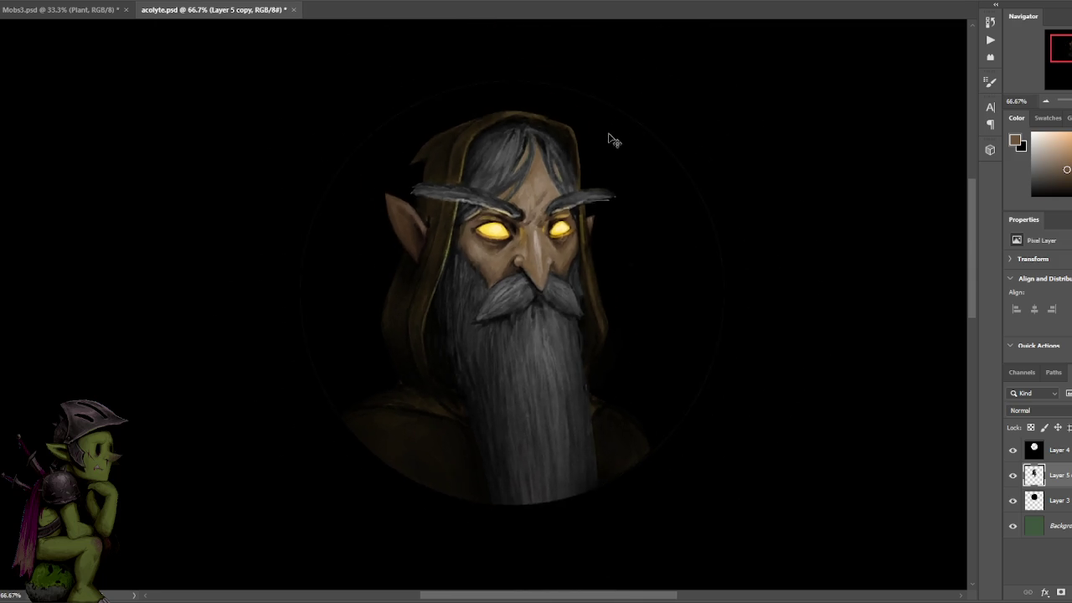
{"action": "left_click", "coordinate": [571, 148], "text": "alt"}
{"action": "left_click", "coordinate": [564, 151], "text": "alt"}
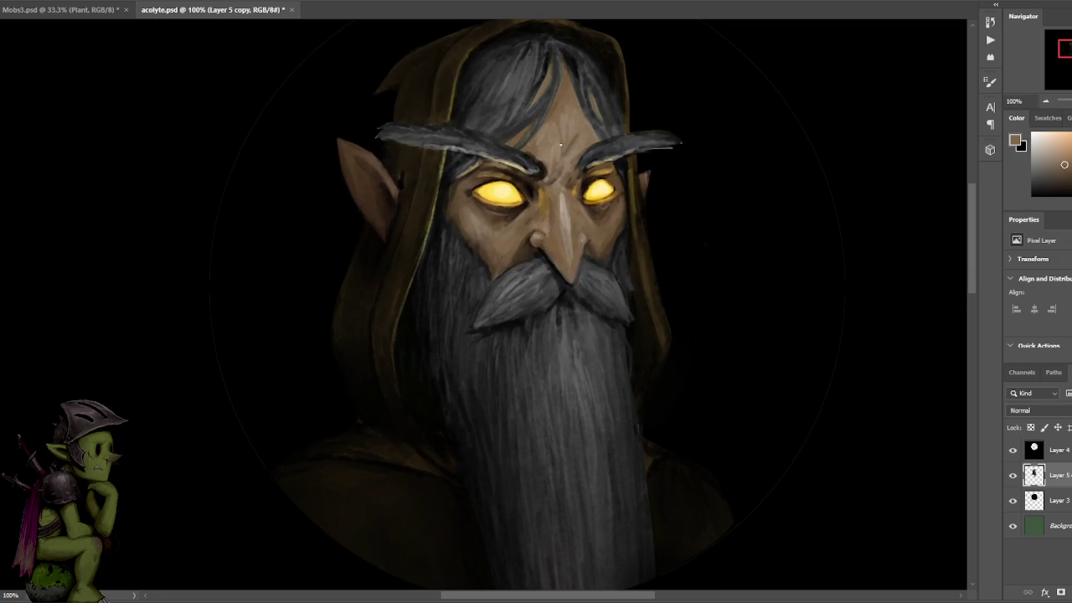
{"action": "left_click", "coordinate": [557, 170], "text": "alt"}
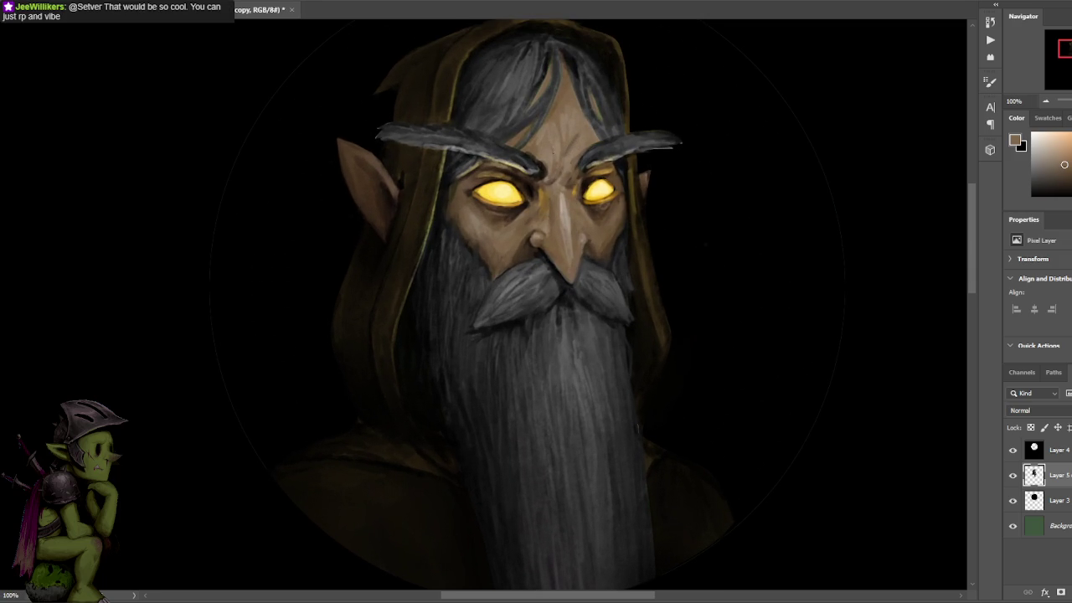
{"action": "key", "text": "ctrl+minus"}
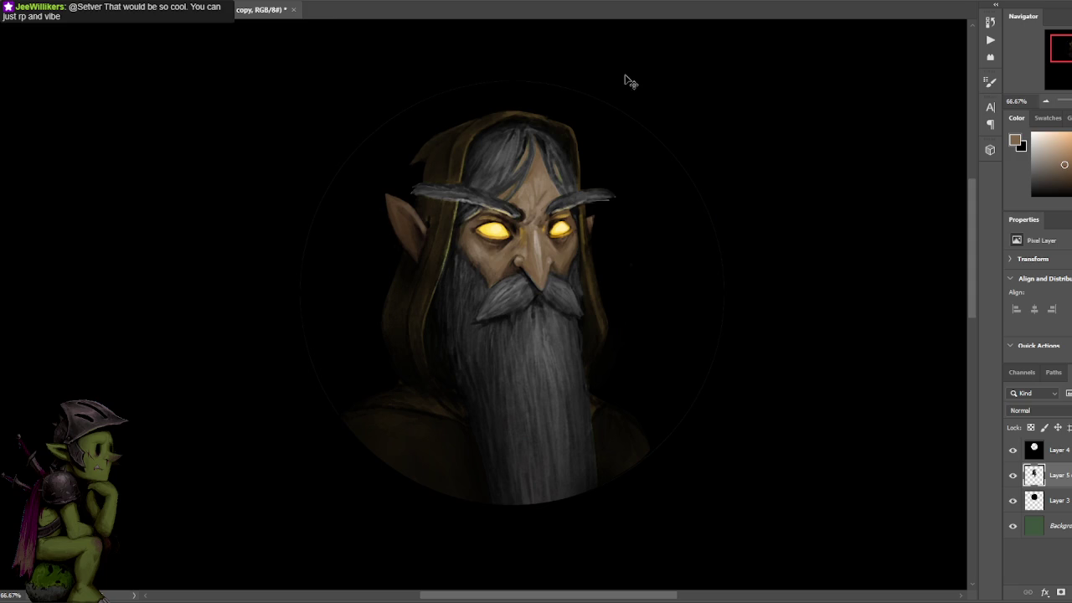
{"action": "key", "text": "ctrl+plus"}
{"action": "left_click", "coordinate": [483, 163], "text": "alt"}
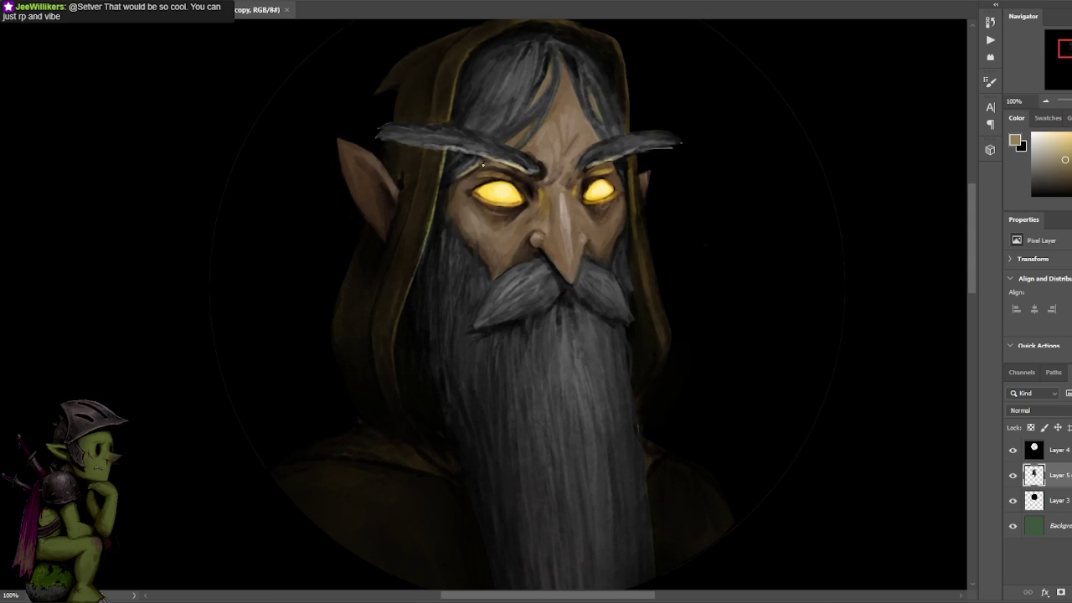
- Repaint the front hair with dark greys, near-black and yellow-brown sampled from the painting
{"action": "left_click", "coordinate": [533, 126], "text": "alt"}
{"action": "left_click", "coordinate": [552, 88], "text": "alt"}
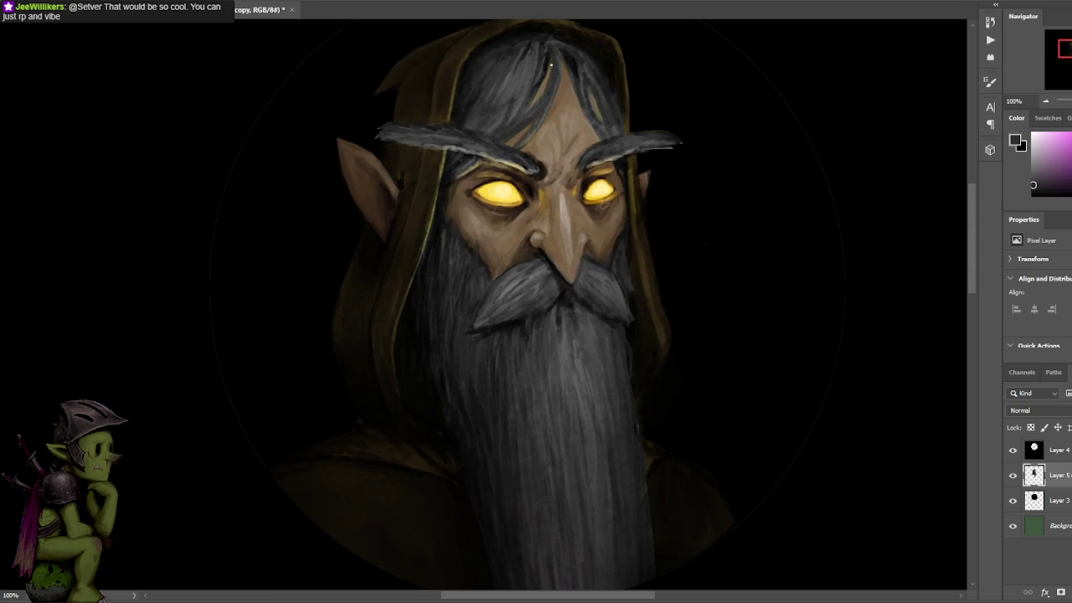
{"action": "left_click", "coordinate": [546, 77], "text": "alt"}
{"action": "left_click", "coordinate": [543, 94], "text": "alt"}
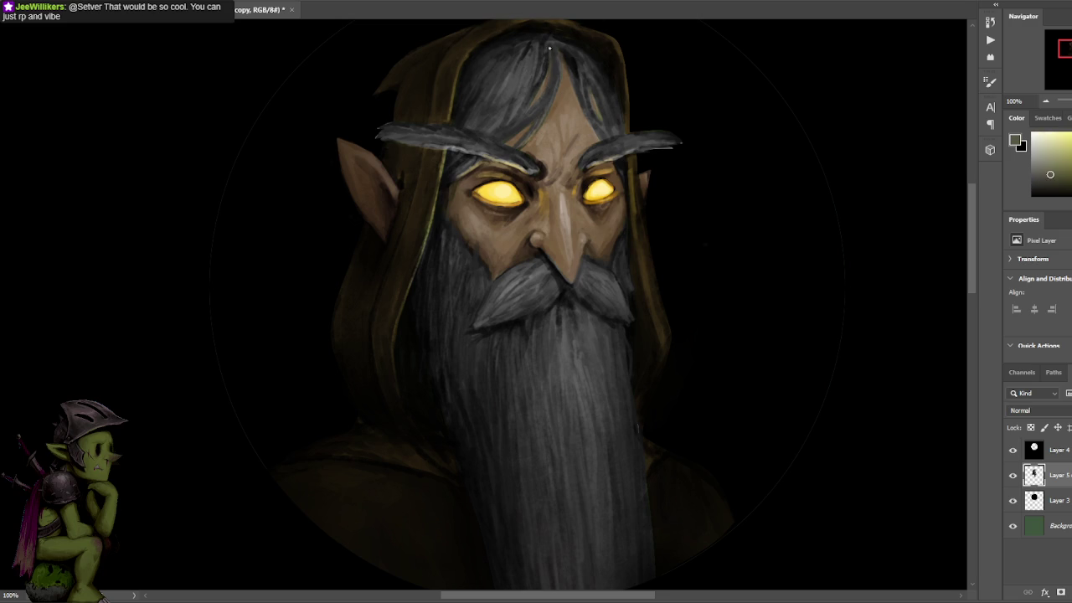
{"action": "left_click", "coordinate": [568, 42], "text": "alt"}
{"action": "left_click", "coordinate": [585, 43], "text": "alt"}
{"action": "left_click", "coordinate": [642, 38], "text": "alt"}
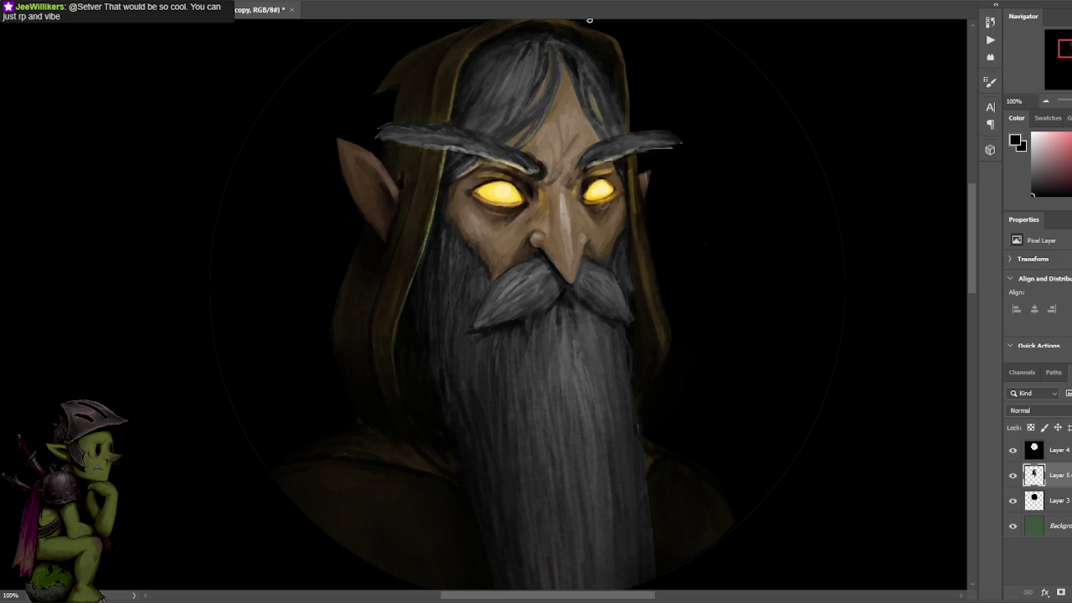
- Enlarge the brush and paint along the beard with colours sampled beside and within it
{"action": "key", "text": "bracketright"}
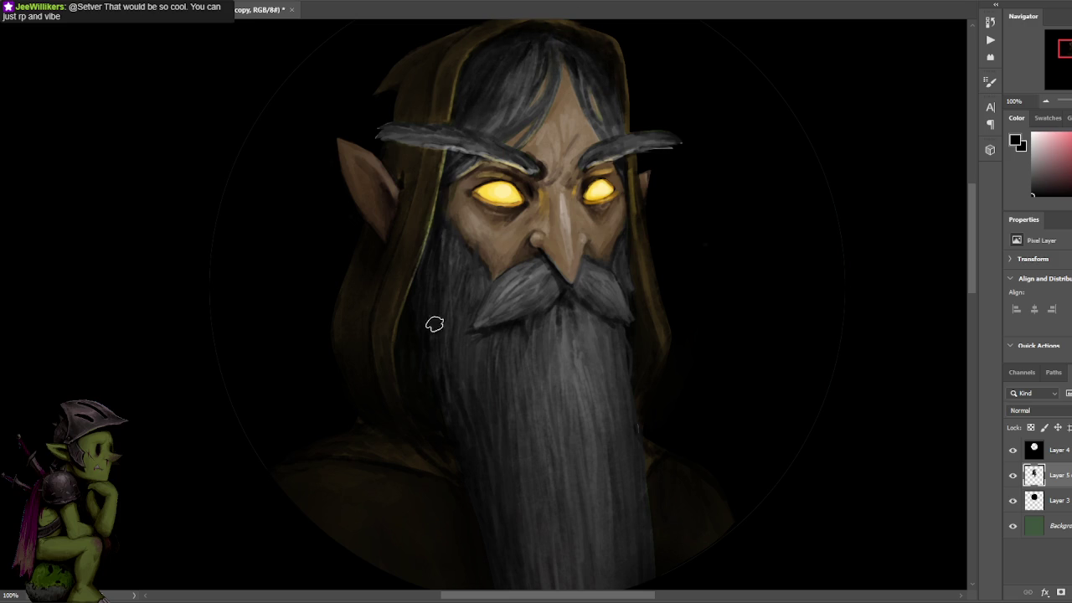
{"action": "left_click", "coordinate": [410, 310], "text": "alt"}
{"action": "left_click", "coordinate": [448, 416], "text": "alt"}
{"action": "key", "text": "ctrl+minus"}
{"action": "key", "text": "ctrl+minus"}
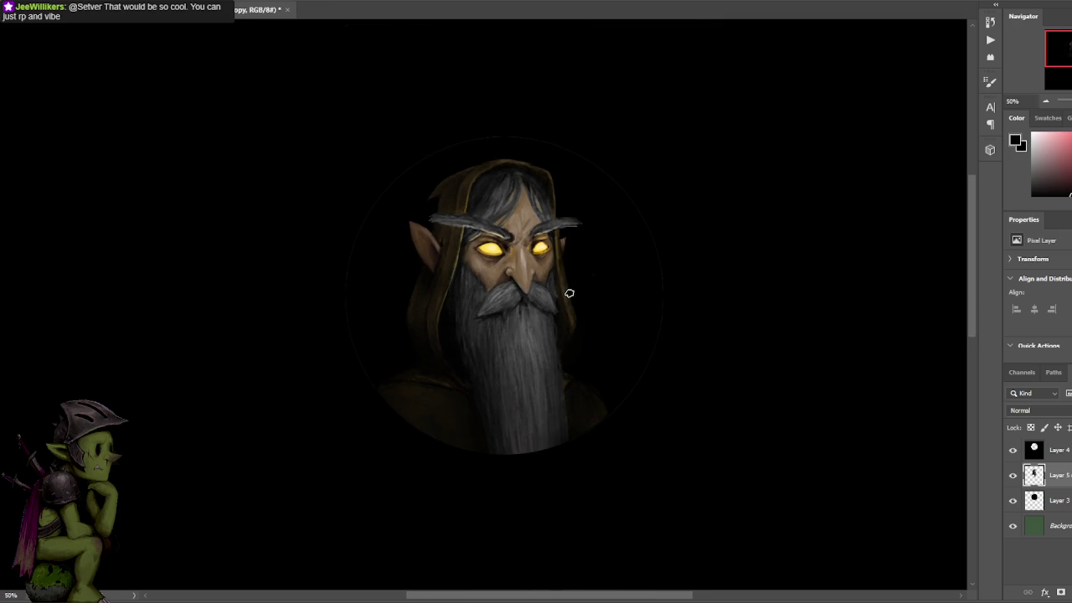
- Sample a light grey from the beard and toggle Layer 5 to compare the painting
{"action": "left_click", "coordinate": [385, 358], "text": "alt"}
{"action": "left_click", "coordinate": [512, 283], "text": "alt"}
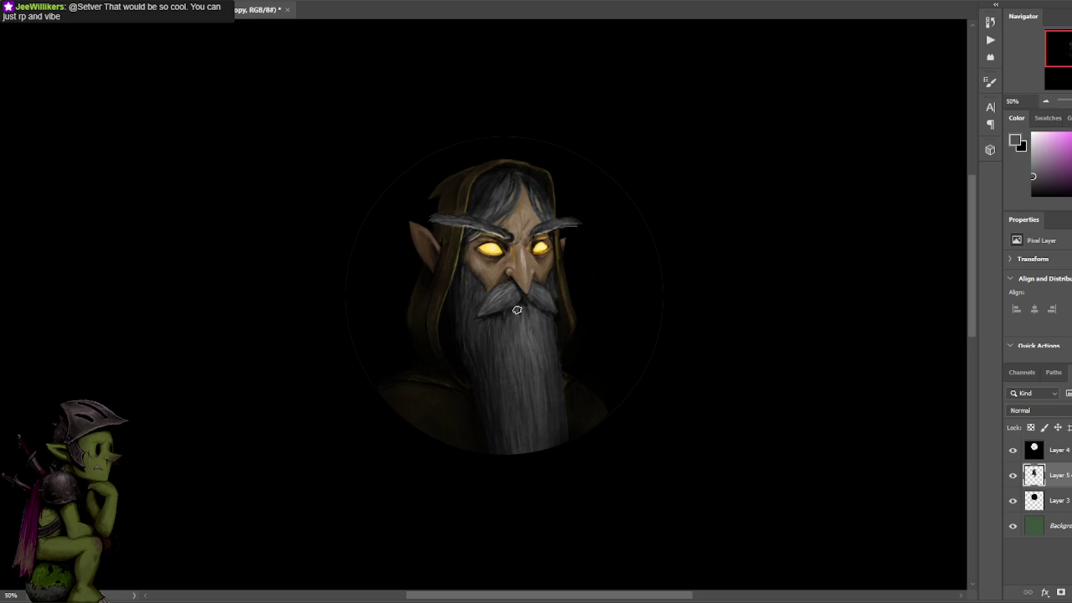
{"action": "left_click", "coordinate": [1012, 475]}
{"action": "left_click", "coordinate": [1013, 475]}
{"action": "key", "text": "ctrl+plus"}
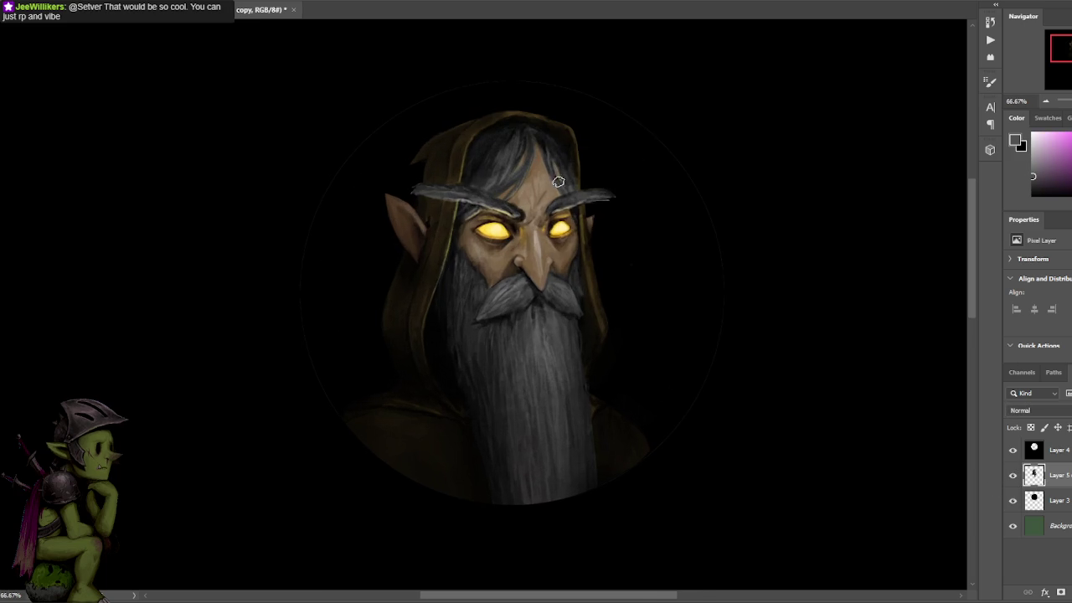
{"action": "key", "text": "ctrl+plus"}
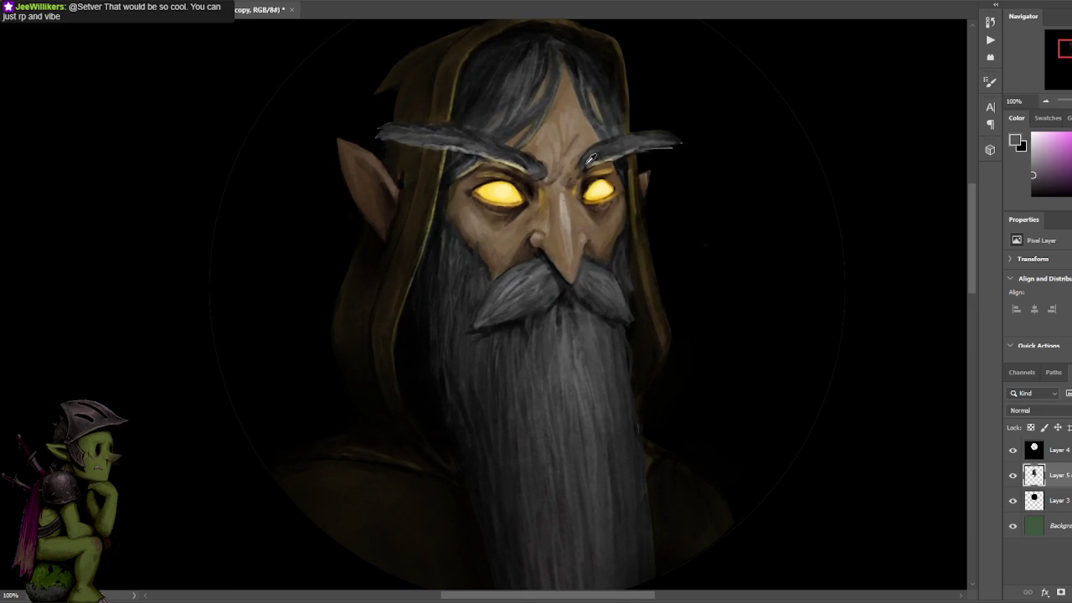
- Touch up the brows and the area between them with sampled tan and dark tones
{"action": "left_click", "coordinate": [588, 161], "text": "alt"}
{"action": "left_click", "coordinate": [590, 165], "text": "alt"}
{"action": "left_click", "coordinate": [527, 163], "text": "alt"}
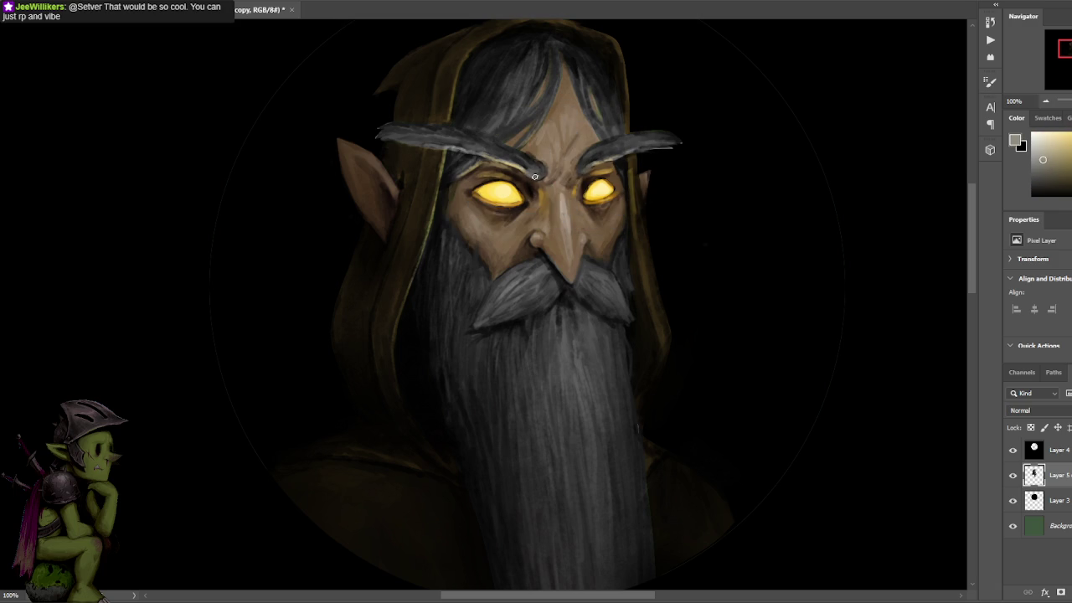
{"action": "left_click", "coordinate": [530, 170], "text": "alt"}
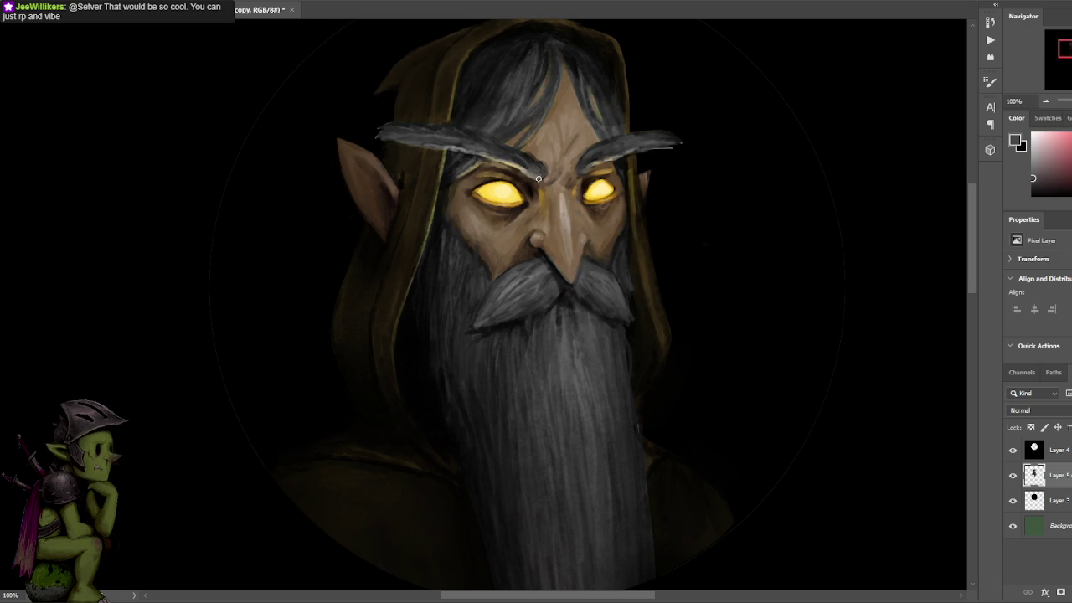
{"action": "left_click", "coordinate": [596, 159], "text": "alt"}
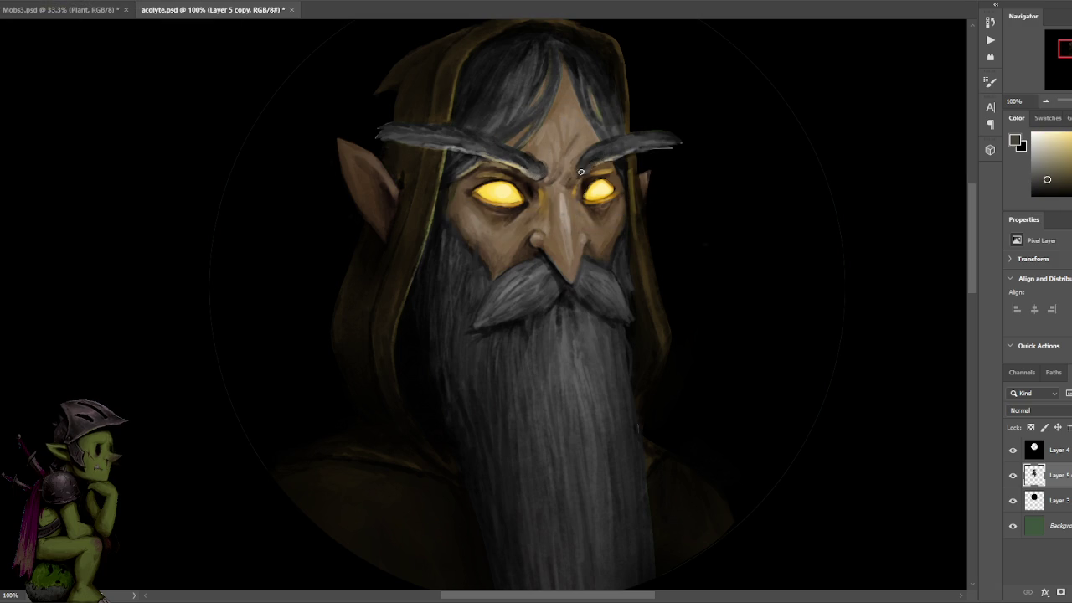
{"action": "left_click", "coordinate": [598, 163], "text": "alt"}
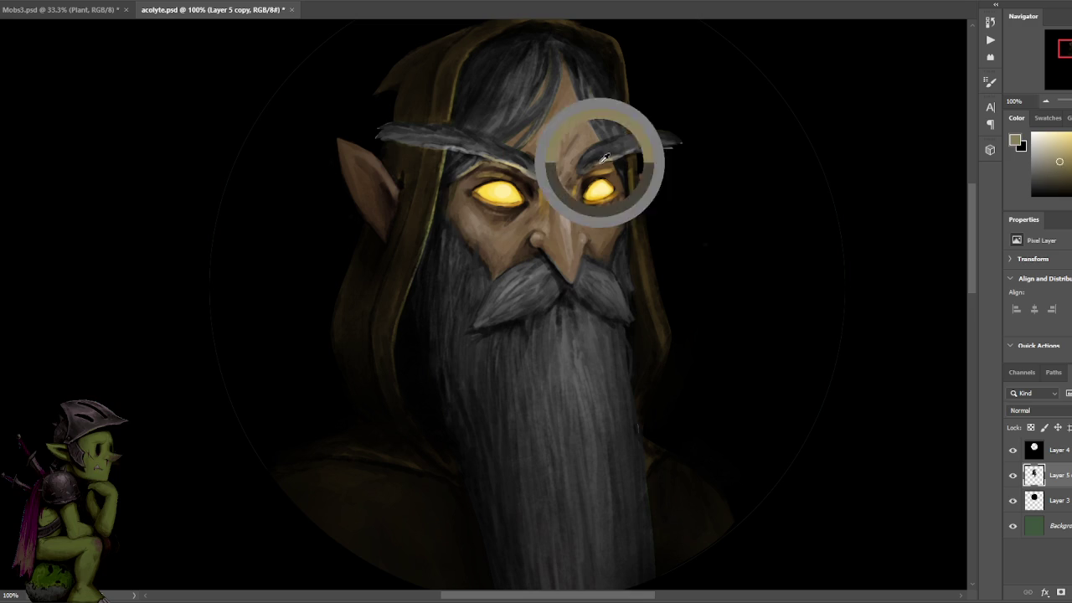
{"action": "left_click", "coordinate": [533, 148], "text": "alt"}
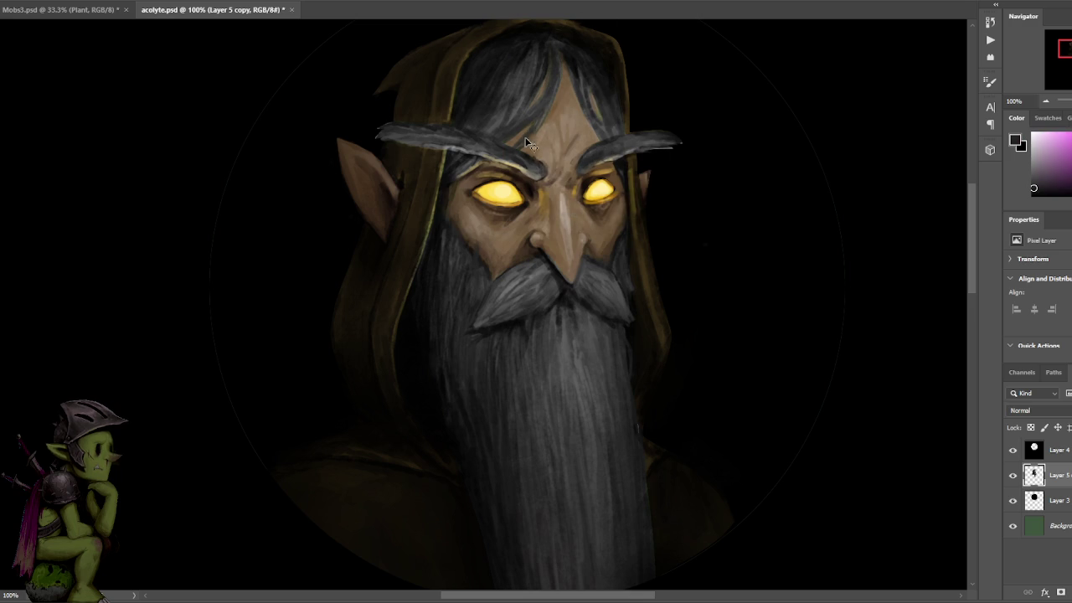
- Paint darker grey strands into the hair using tones sampled from the hair and hood
{"action": "left_click", "coordinate": [540, 43], "text": "alt"}
{"action": "left_click", "coordinate": [515, 60], "text": "alt"}
{"action": "left_click", "coordinate": [520, 59], "text": "alt"}
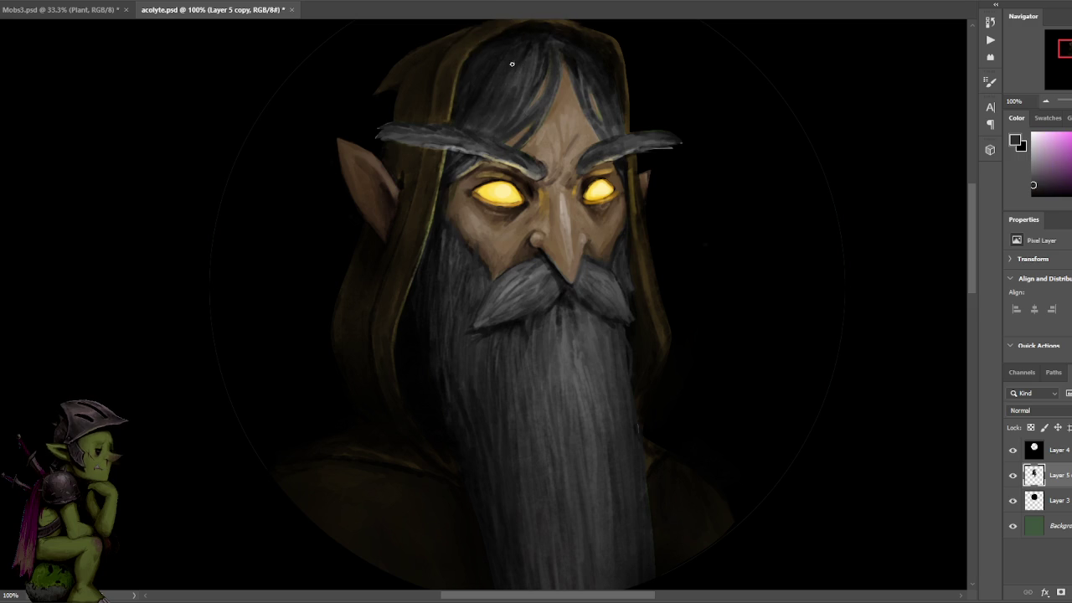
{"action": "left_click", "coordinate": [484, 98], "text": "alt"}
{"action": "left_click", "coordinate": [477, 98], "text": "alt"}
{"action": "left_click", "coordinate": [474, 104], "text": "alt"}
{"action": "left_click", "coordinate": [515, 35], "text": "alt"}
{"action": "left_click", "coordinate": [483, 51], "text": "alt"}
{"action": "left_click", "coordinate": [481, 46], "text": "alt"}
{"action": "left_click_drag", "start_coordinate": [524, 30], "coordinate": [503, 105]}
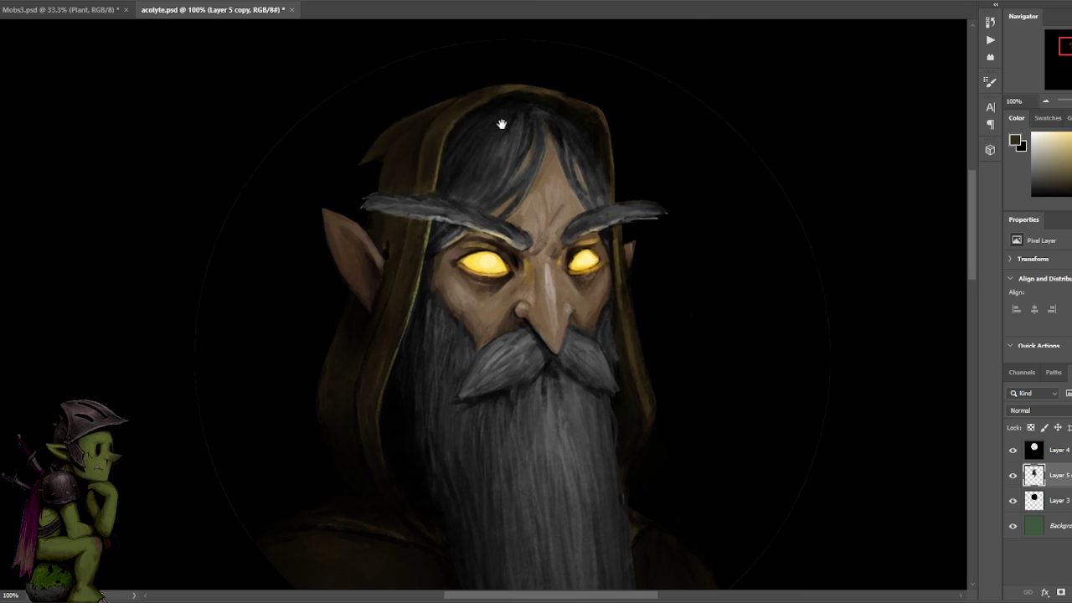
- Sample near-black and dark tones from around the hood
{"action": "left_click", "coordinate": [508, 85], "text": "alt"}
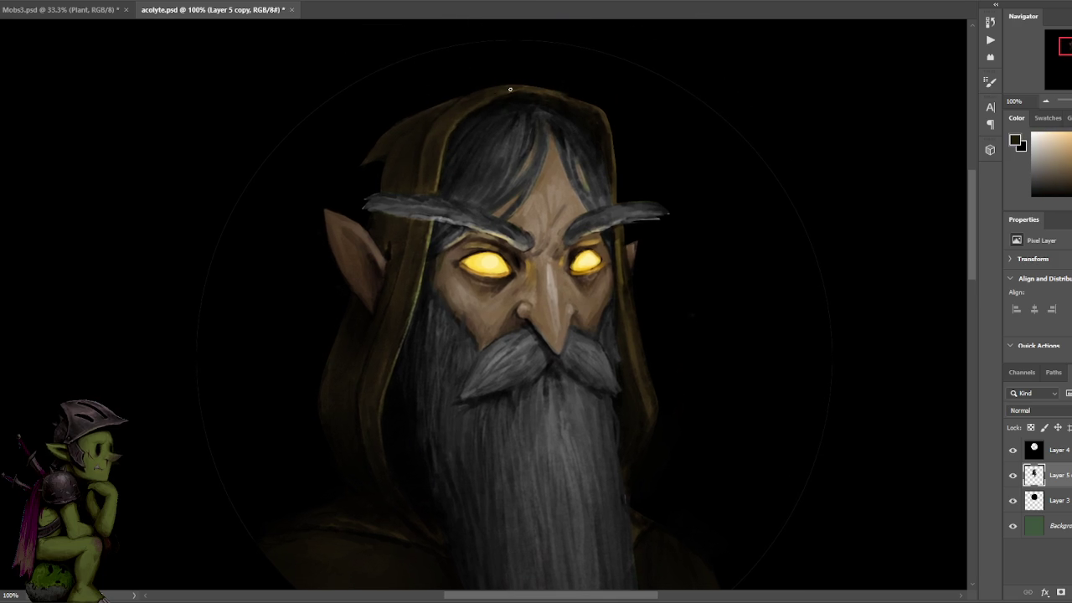
{"action": "left_click", "coordinate": [611, 123], "text": "alt"}
{"action": "left_click", "coordinate": [603, 121], "text": "alt"}
{"action": "left_click", "coordinate": [602, 123], "text": "alt"}
- Lasso the areas above the hood's left and right sides, then deselect them
{"action": "key", "text": "l"}
{"action": "left_click_drag", "start_coordinate": [476, 78], "coordinate": [465, 99]}
{"action": "key", "text": "ctrl+d"}
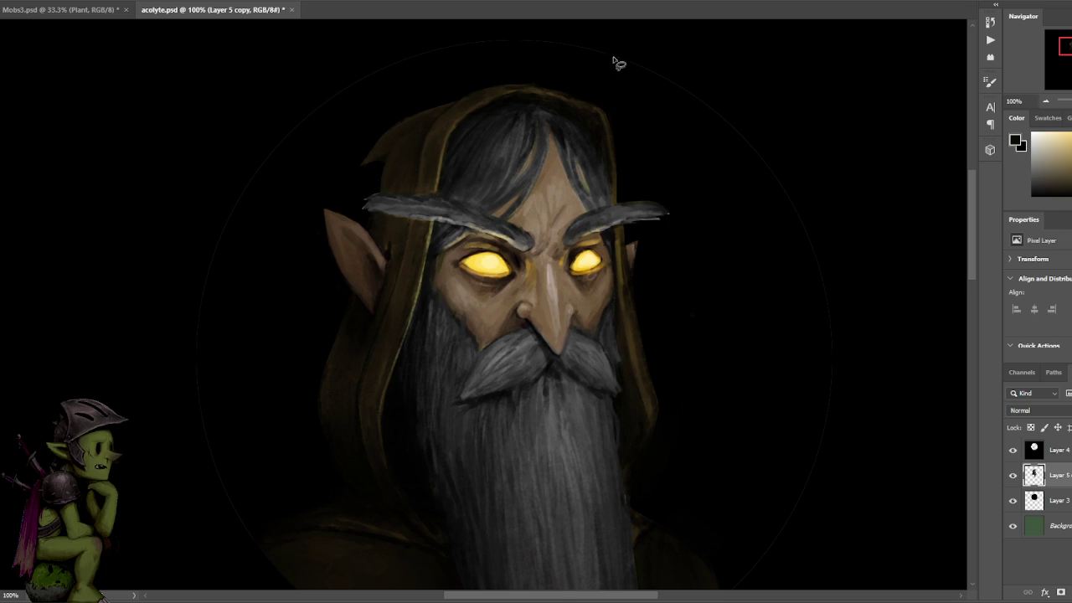
{"action": "left_click_drag", "start_coordinate": [557, 92], "coordinate": [610, 97]}
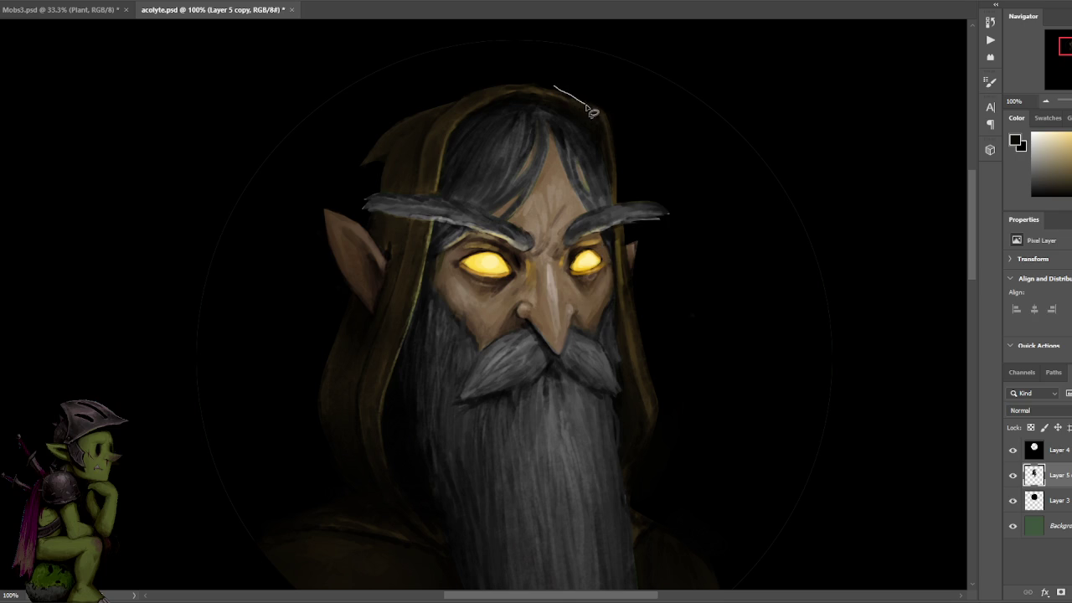
{"action": "key", "text": "ctrl+d"}
{"action": "key", "text": "b"}
- Paint the hood edges with sampled dark, olive-brown and black, then zoom out to 50%
{"action": "left_click", "coordinate": [601, 126], "text": "alt"}
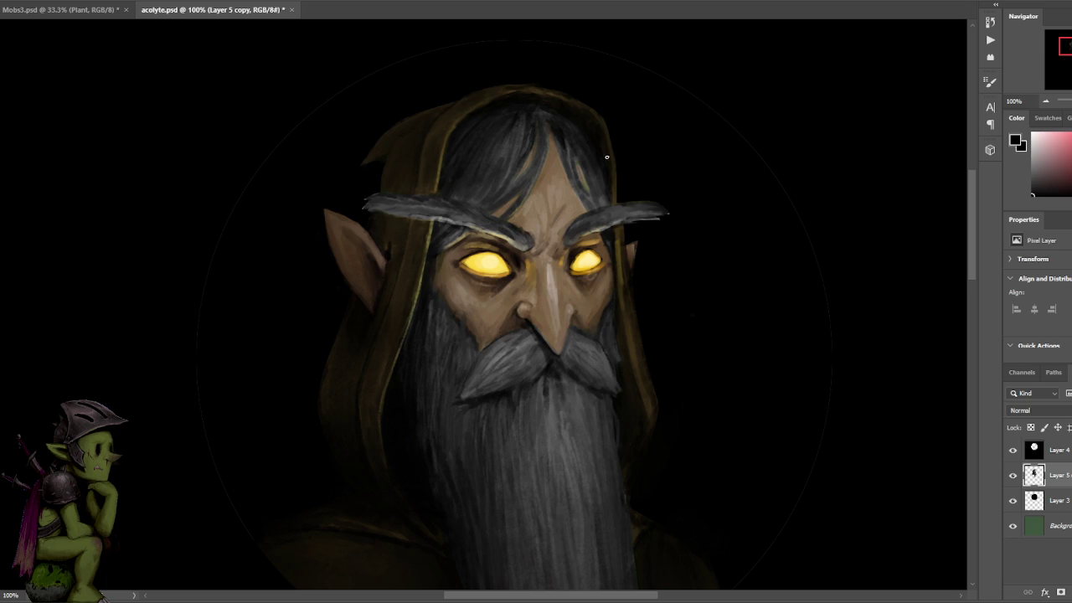
{"action": "left_click", "coordinate": [432, 231], "text": "alt"}
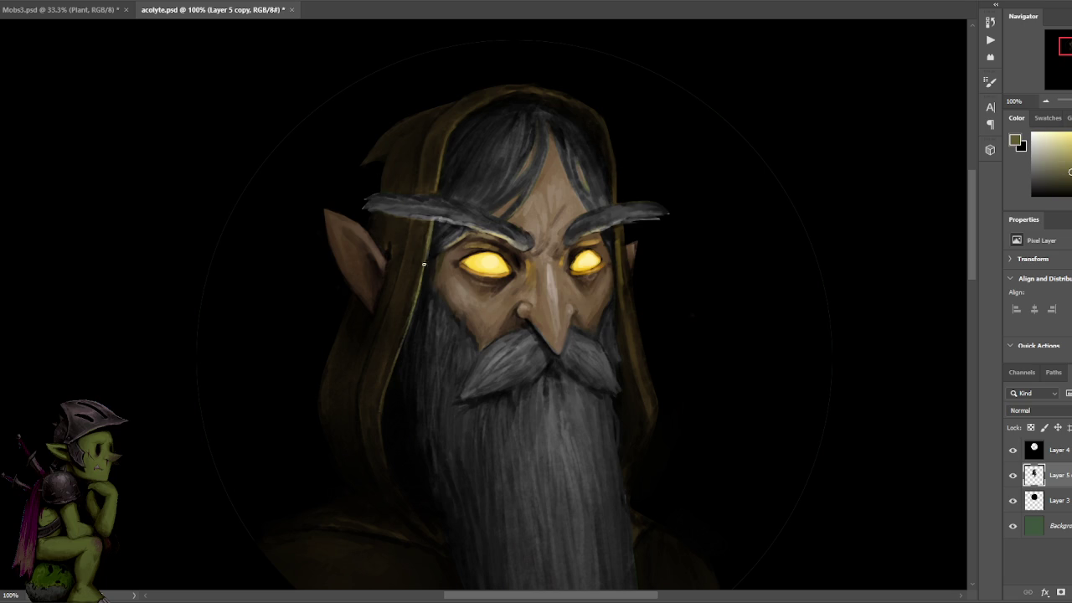
{"action": "left_click_drag", "start_coordinate": [424, 265], "coordinate": [486, 183]}
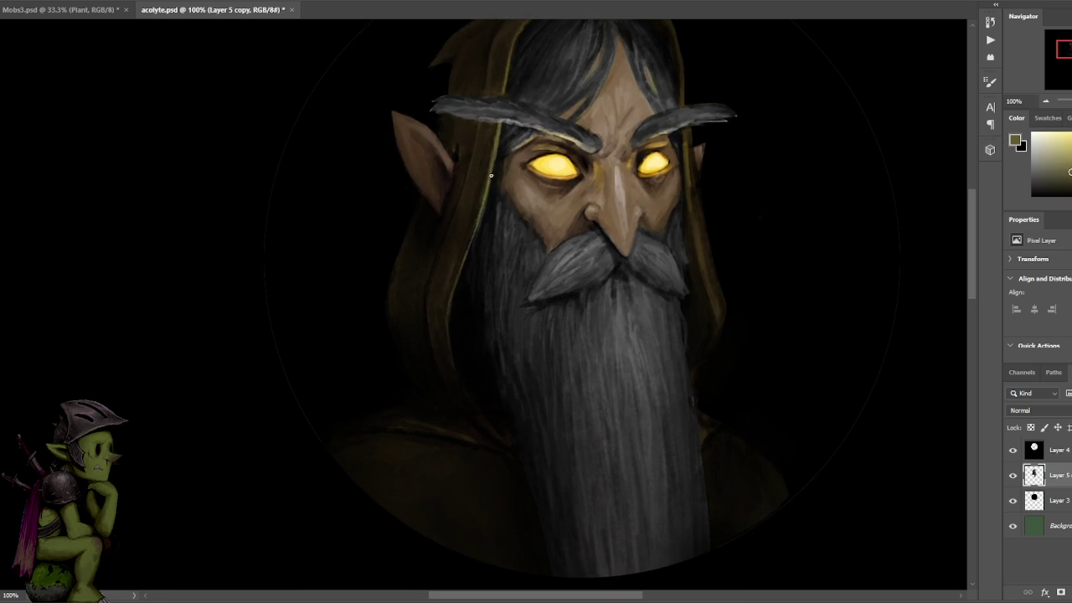
{"action": "left_click", "coordinate": [449, 307], "text": "alt"}
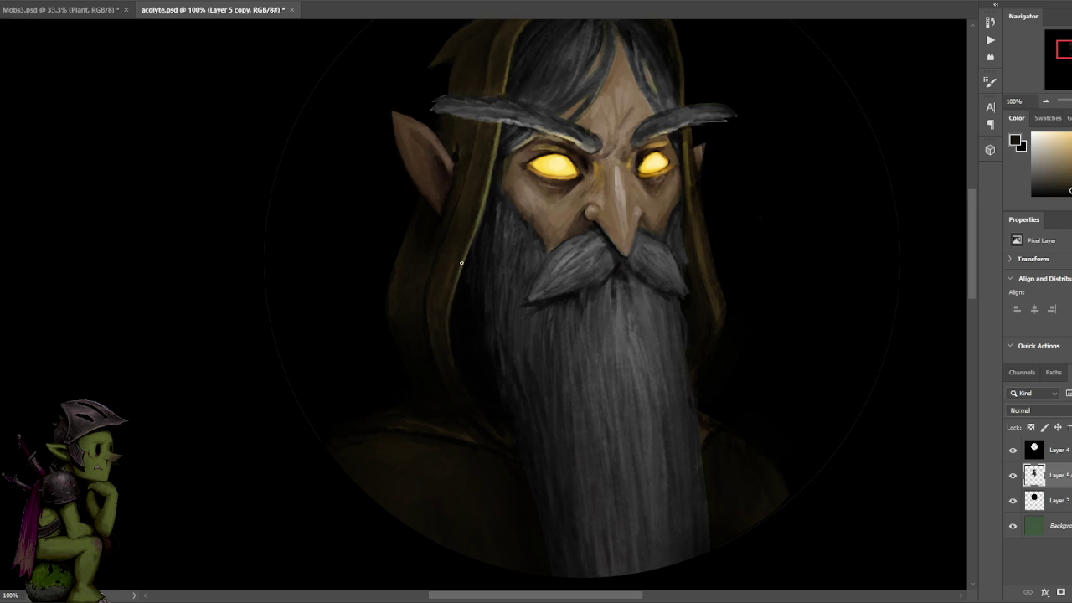
{"action": "right_click", "coordinate": [466, 355], "text": "alt+shift"}
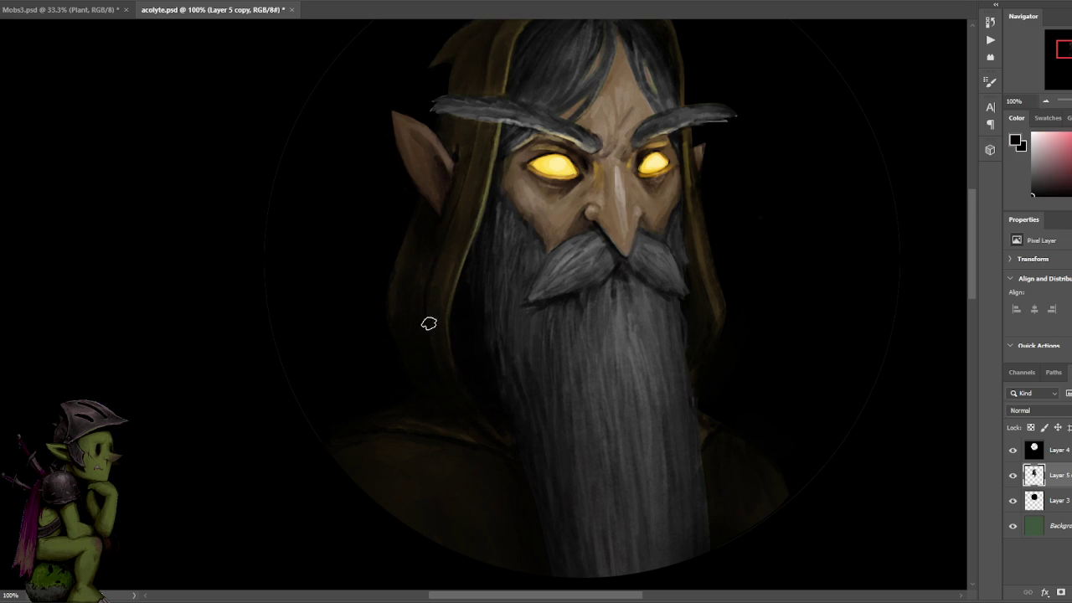
{"action": "key", "text": "ctrl+minus"}
{"action": "key", "text": "ctrl+minus"}
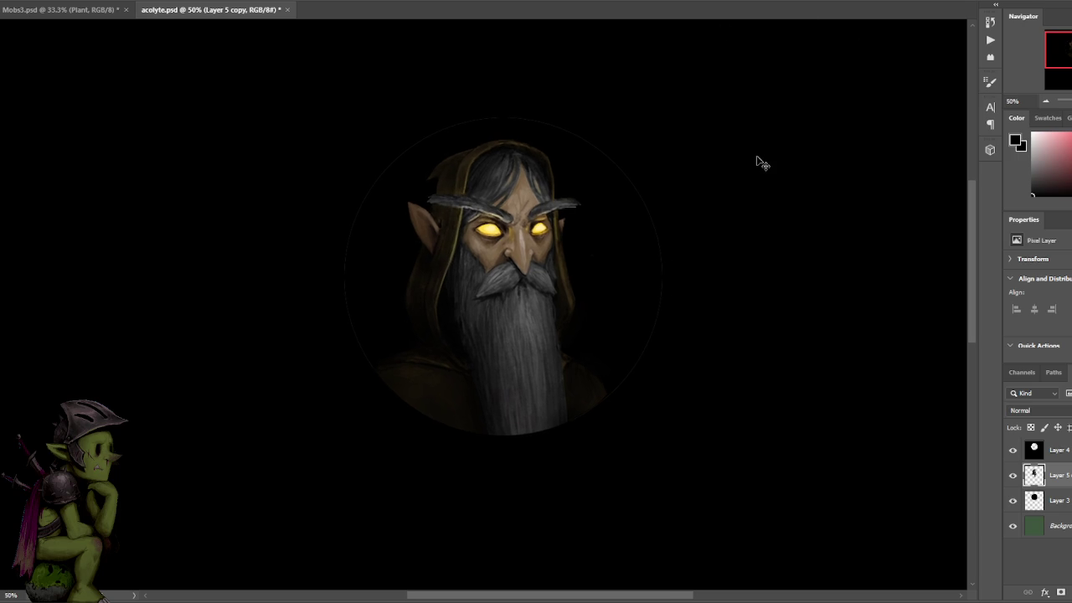
{"action": "key", "text": "ctrl+b"}
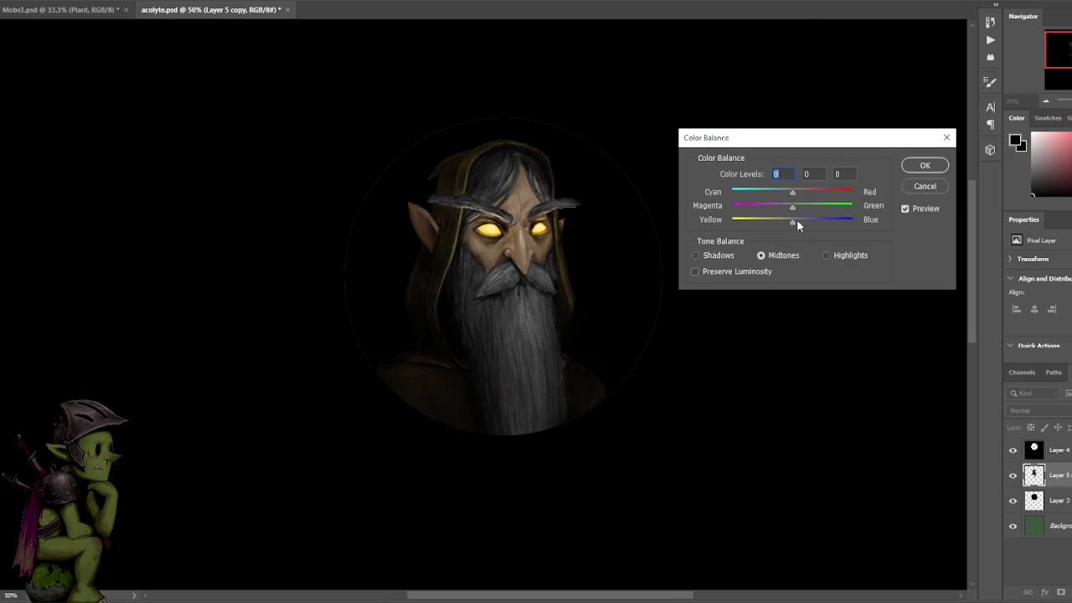
- Set the midtone colour balance to +4, +4, −5 and apply it
{"action": "left_click_drag", "start_coordinate": [787, 221], "coordinate": [796, 191]}
{"action": "mouse_move", "coordinate": [795, 210]}
{"action": "left_mouse_down"}
{"action": "mouse_move", "coordinate": [803, 224]}
{"action": "mouse_move", "coordinate": [787, 220]}
{"action": "left_mouse_up"}
{"action": "left_click", "coordinate": [788, 220]}
{"action": "left_click_drag", "start_coordinate": [797, 198], "coordinate": [793, 196]}
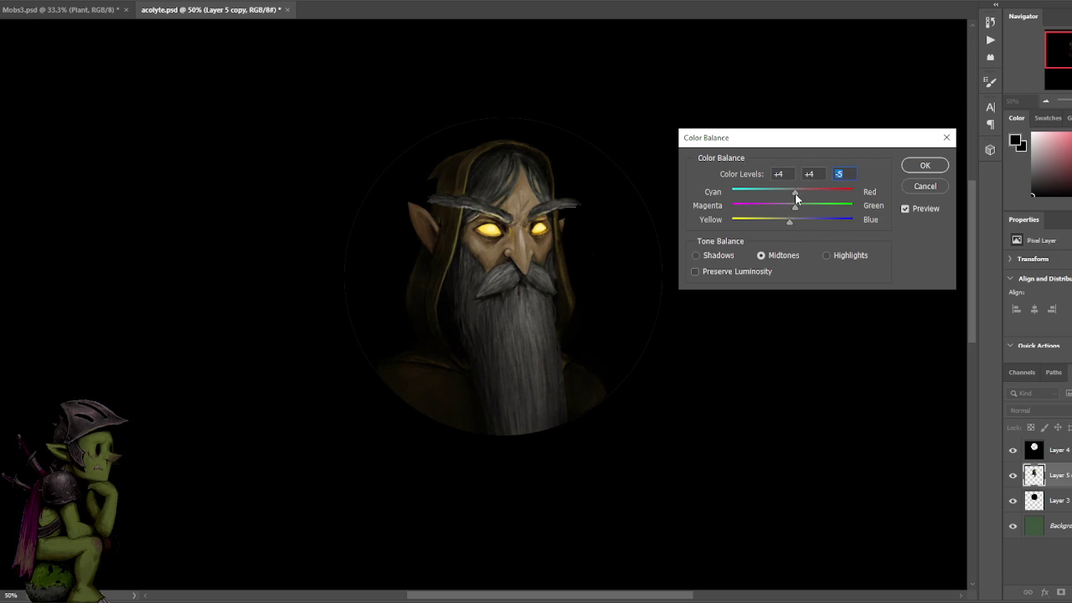
{"action": "left_click", "coordinate": [926, 166]}
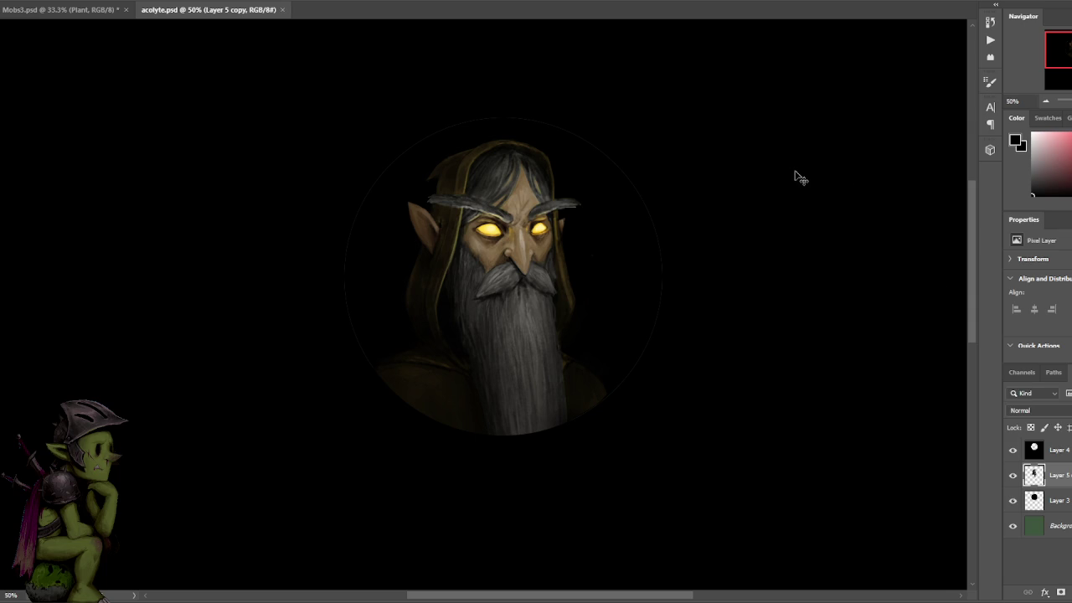
{"action": "key", "text": "ctrl+s"}
{"action": "key", "text": "ctrl+s"}
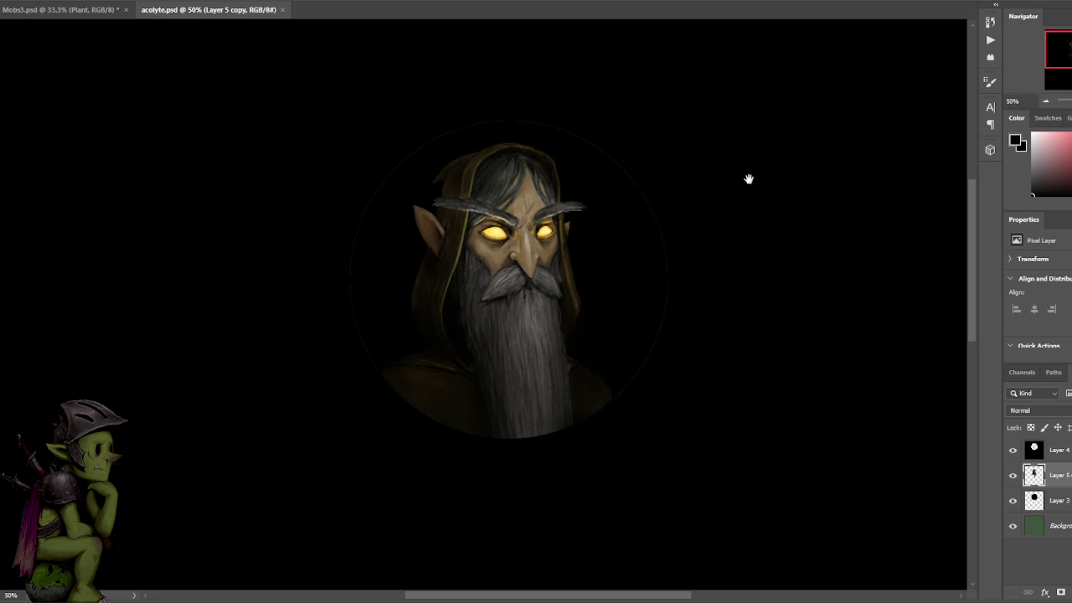
- Check the portrait edges by toggling Layer 4 and the background on and off
{"action": "key", "text": "ctrl+plus"}
{"action": "left_click", "coordinate": [1013, 450]}
{"action": "left_click", "coordinate": [1012, 449]}
{"action": "left_click", "coordinate": [1012, 526]}
{"action": "left_click", "coordinate": [1012, 526]}
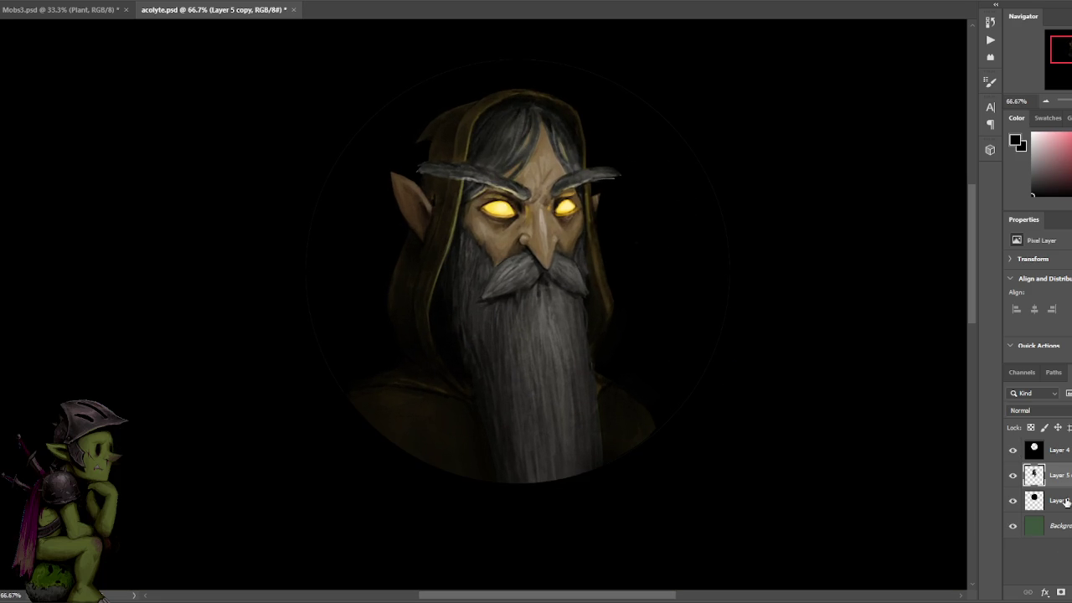
- Rescale Layer 3 around the portrait, save acolyte.psd, and start a PNG copy
{"action": "left_click", "coordinate": [1034, 501]}
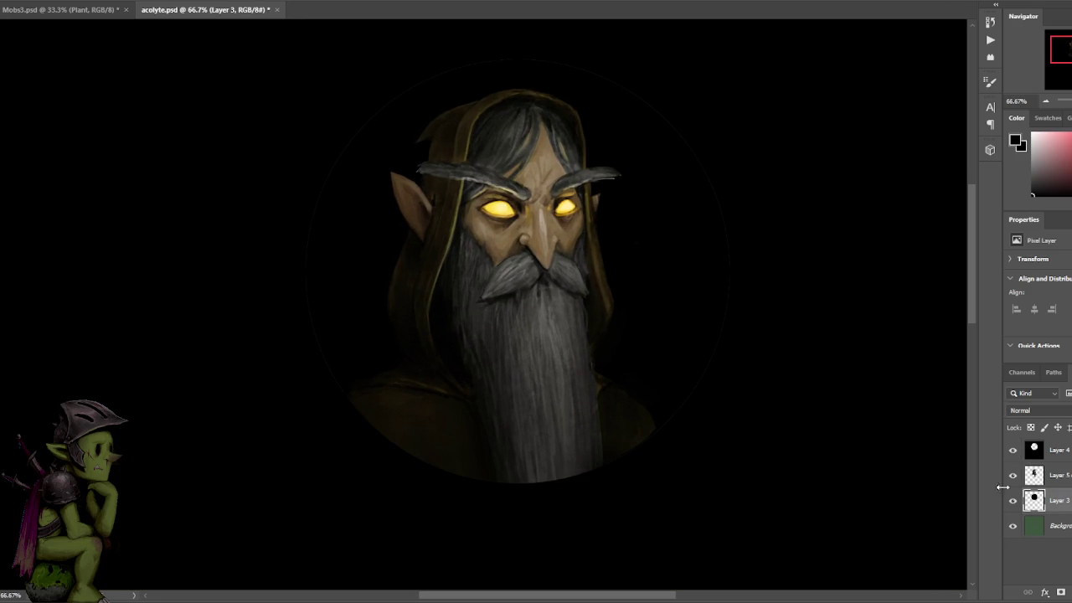
{"action": "key", "text": "ctrl+t"}
{"action": "left_click_drag", "start_coordinate": [730, 59], "coordinate": [749, 51]}
{"action": "key", "text": "Return"}
{"action": "key", "text": "ctrl+minus"}
{"action": "key", "text": "ctrl+minus"}
{"action": "key", "text": "ctrl+s"}
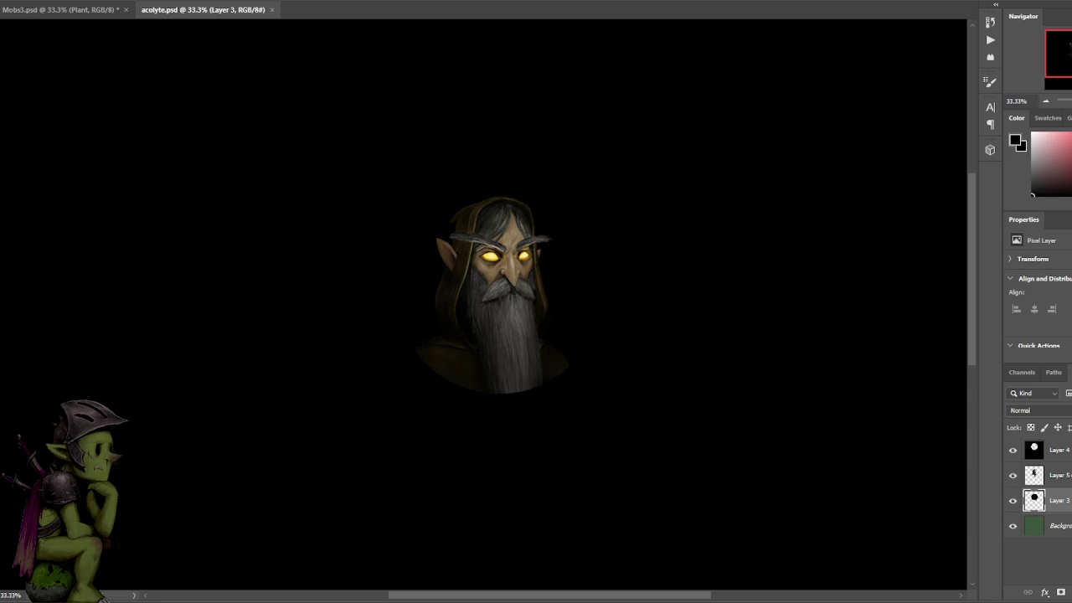
{"action": "key", "text": "Return"}
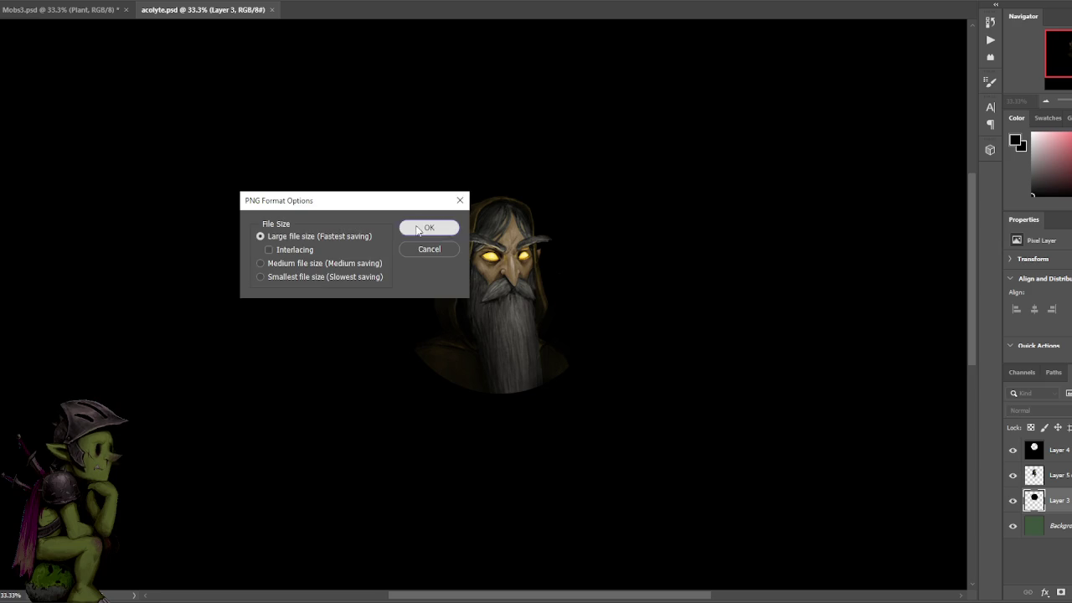
- Confirm the PNG Format Options to finish saving the PNG copy
{"action": "left_click", "coordinate": [417, 225]}
{"action": "key", "text": "alt+f"}
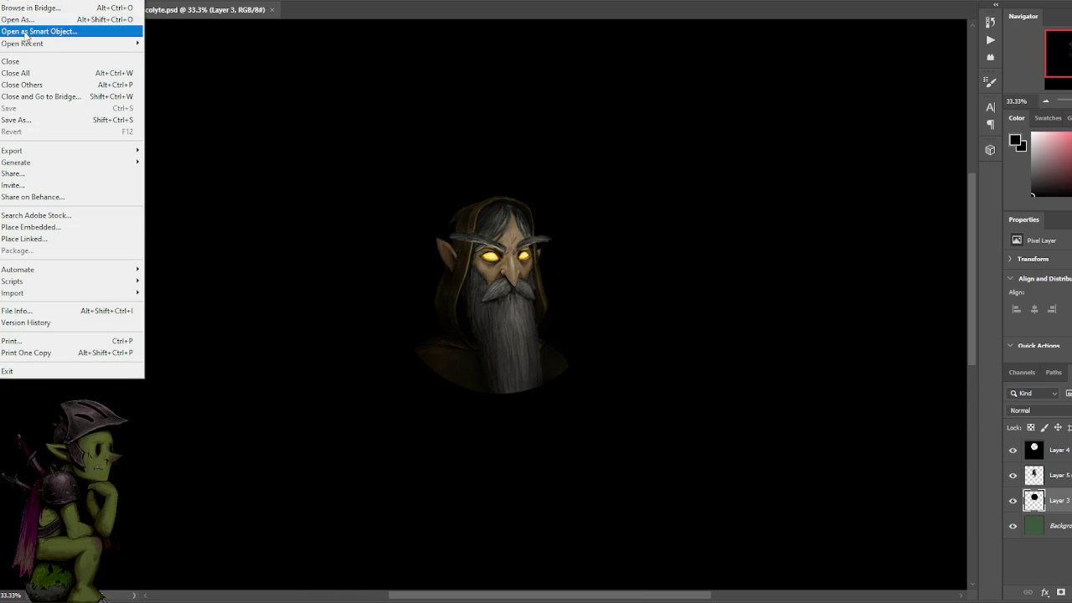
{"action": "key", "text": "Escape"}
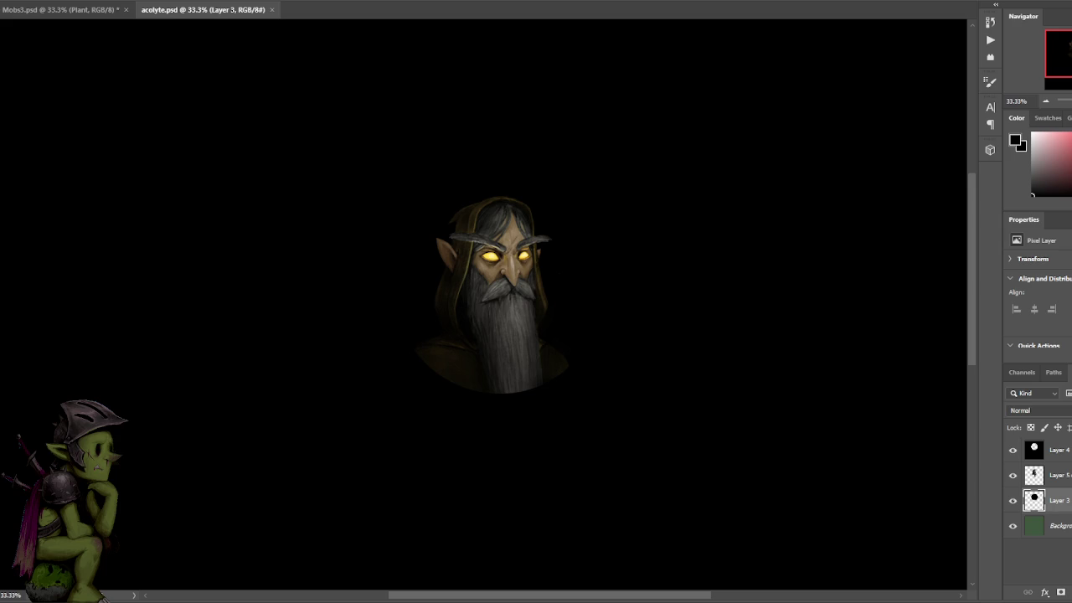
- Merge Layers 4, 5 copy and 3 into a single layer
{"action": "left_click", "coordinate": [1012, 500]}
{"action": "left_click", "coordinate": [1012, 501]}
{"action": "left_click", "coordinate": [1013, 501]}
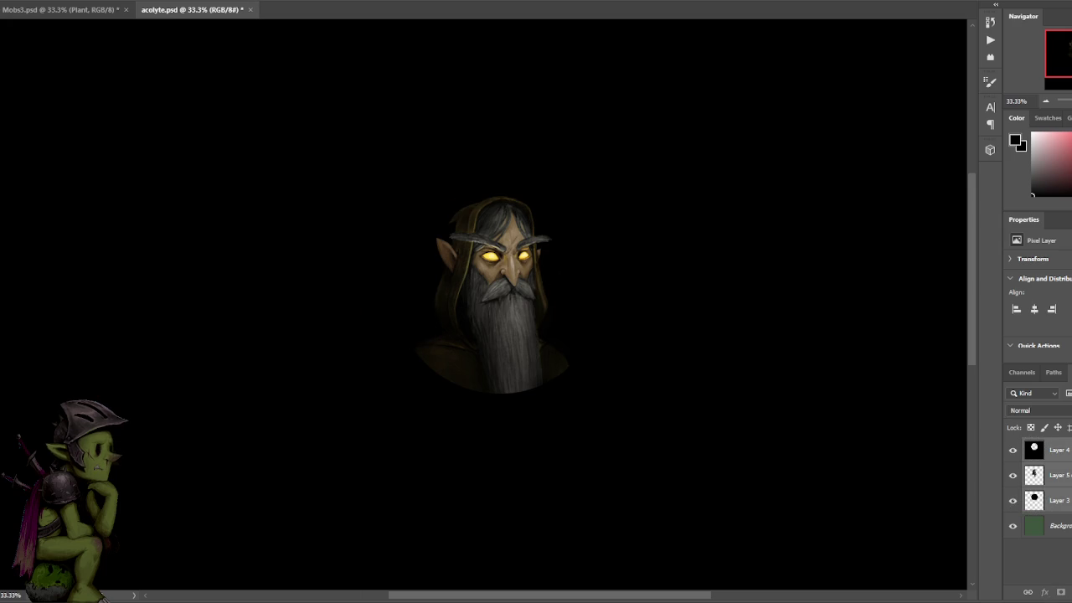
{"action": "right_click", "coordinate": [1057, 475]}
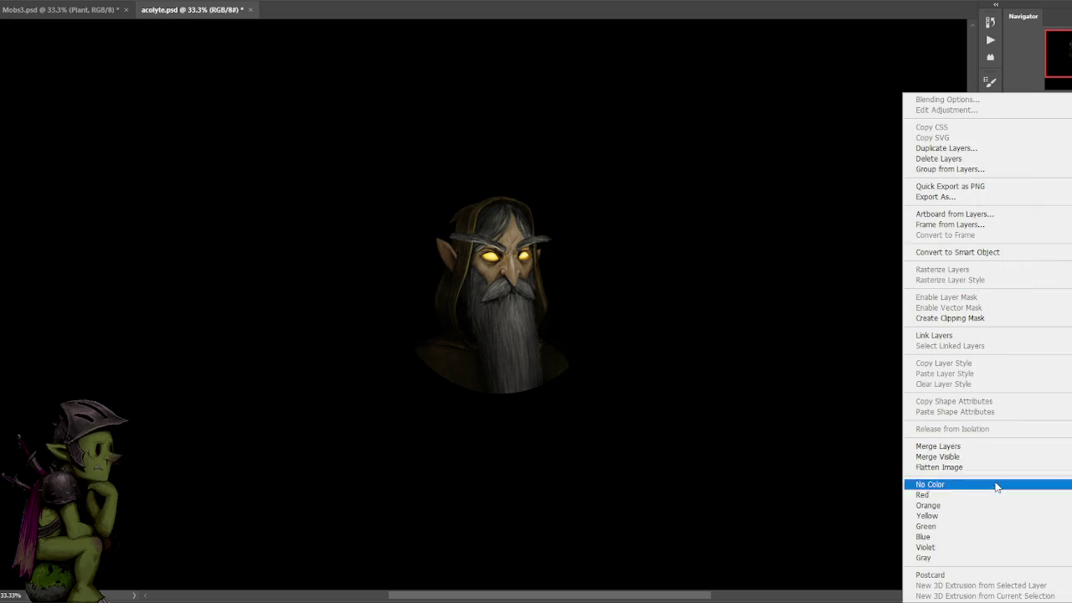
{"action": "left_click", "coordinate": [977, 445]}
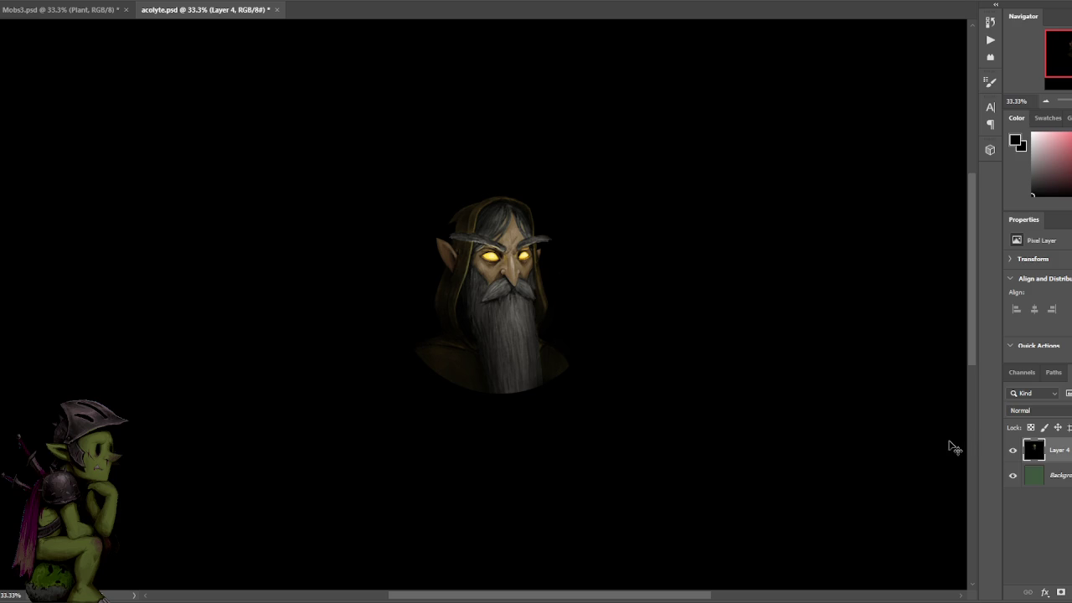
- Stretch the merged layer slightly taller with Free Transform
{"action": "right_click", "coordinate": [876, 334]}
{"action": "left_click", "coordinate": [8, 58]}
{"action": "key", "text": "ctrl+t"}
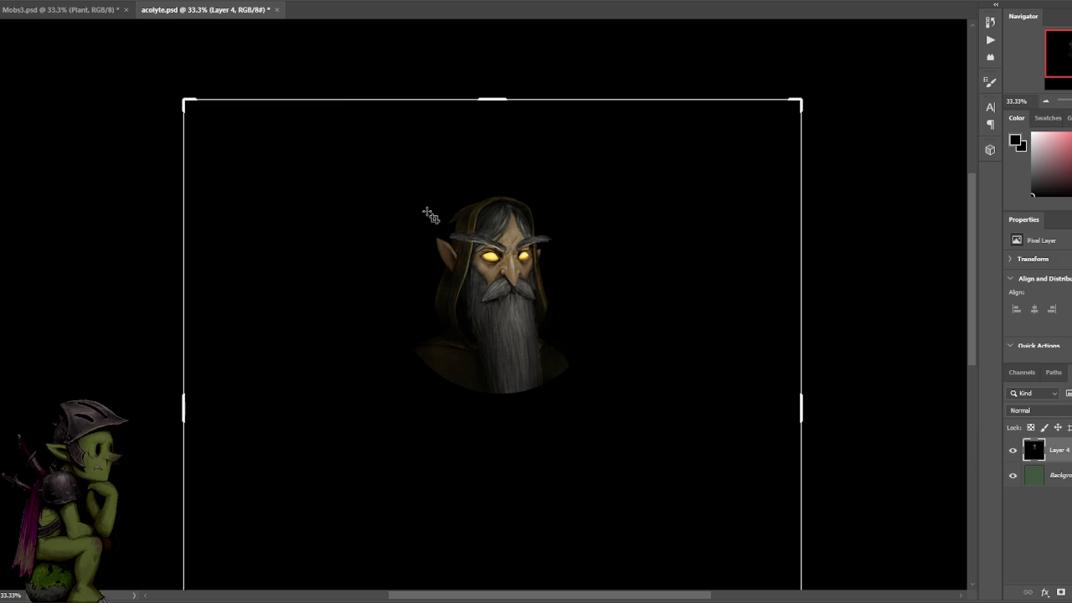
{"action": "left_click_drag", "start_coordinate": [491, 101], "coordinate": [491, 125]}
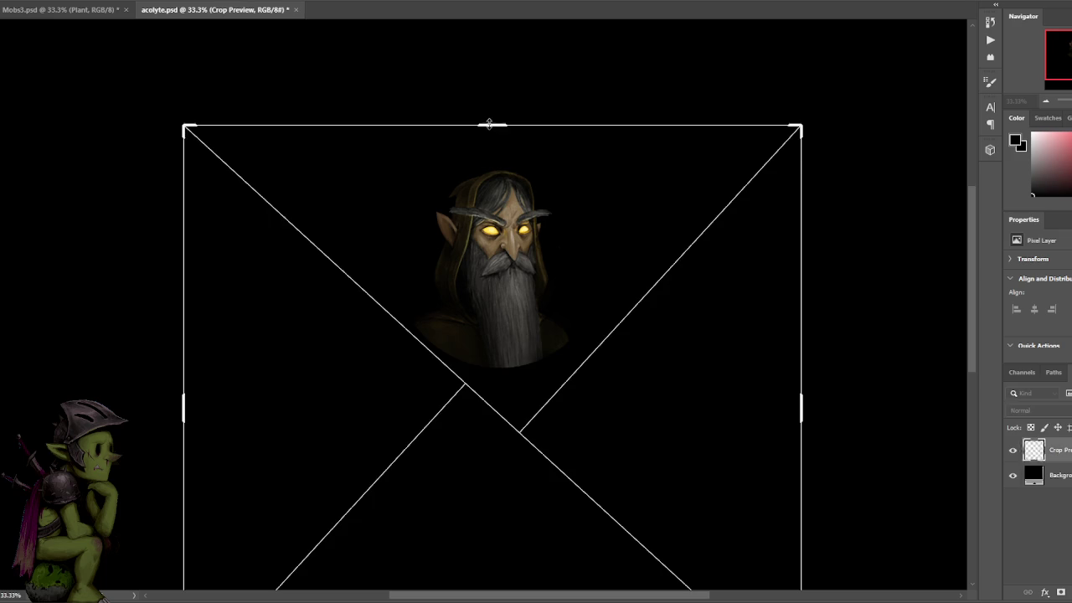
{"action": "key", "text": "c"}
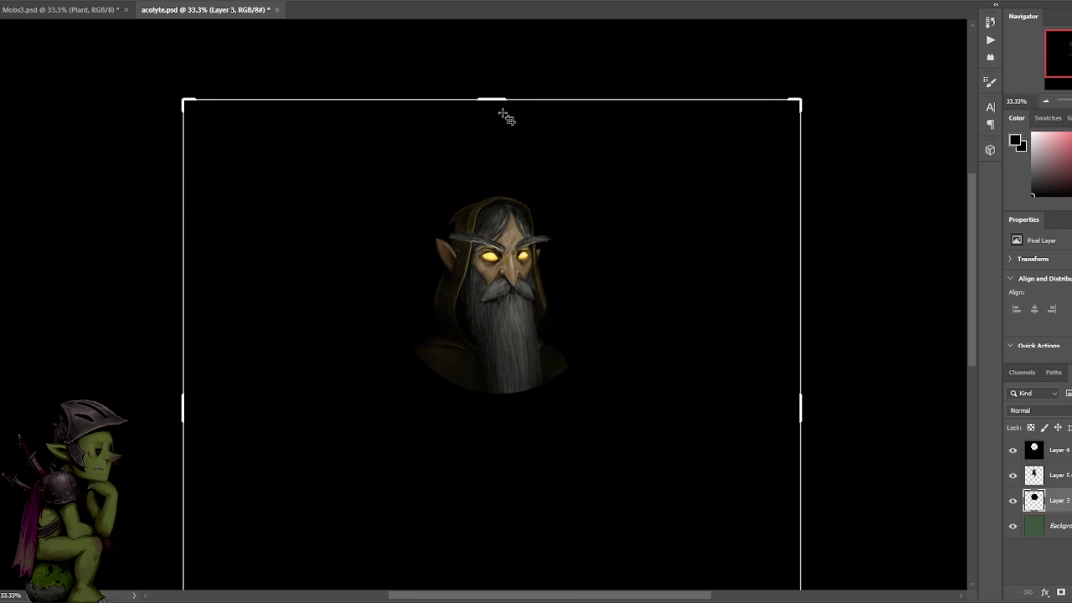
- Hide Layer 3 and bring the crop's top and bottom edges in to the green circle
{"action": "left_click", "coordinate": [1012, 500]}
{"action": "left_click_drag", "start_coordinate": [503, 104], "coordinate": [504, 139]}
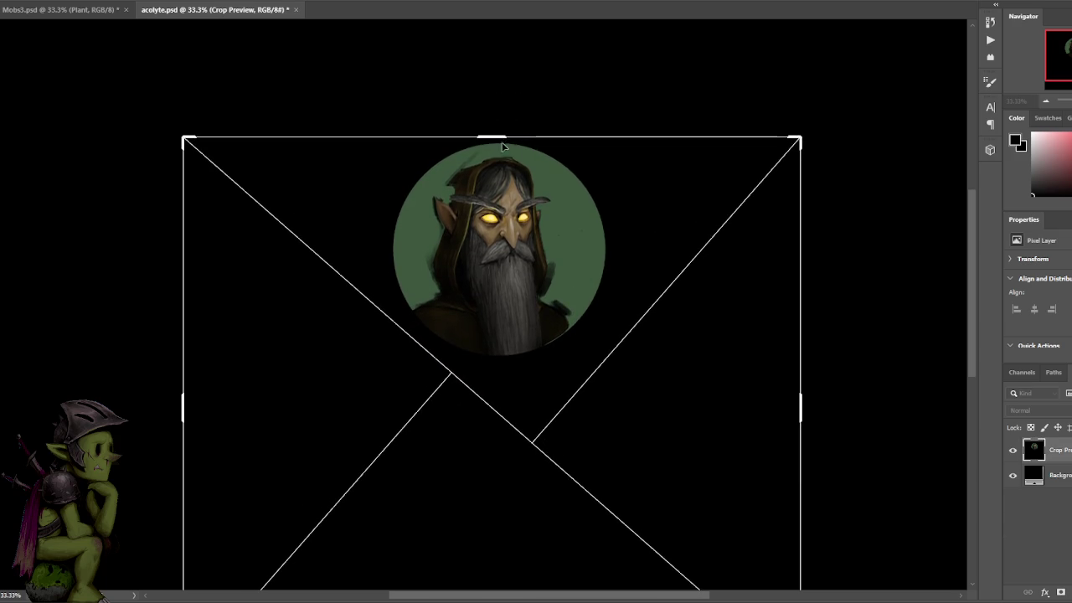
{"action": "key", "text": "ctrl+minus"}
{"action": "key", "text": "ctrl+minus"}
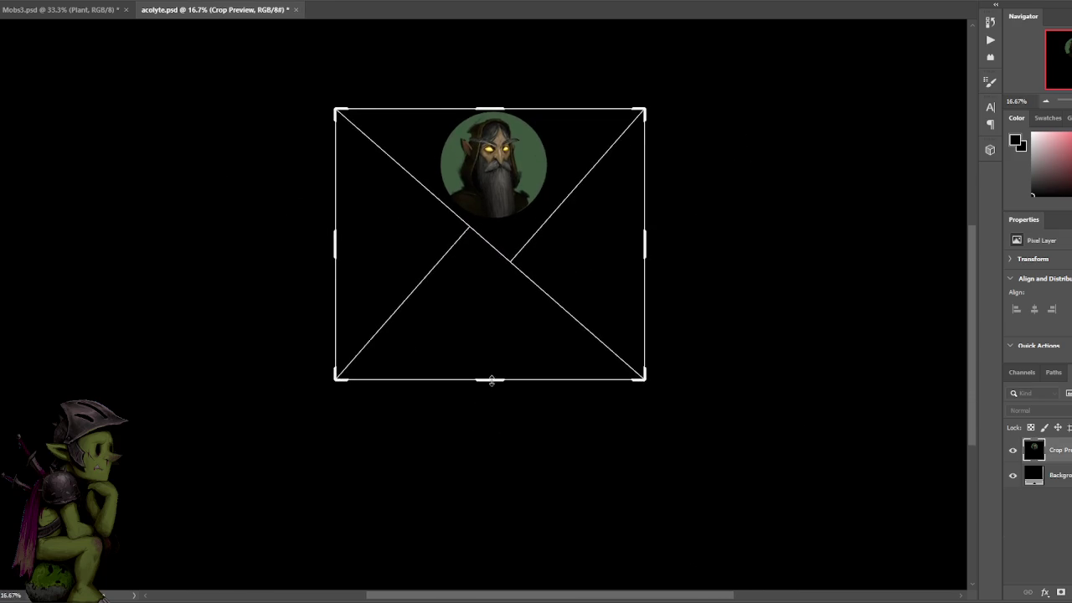
{"action": "left_click_drag", "start_coordinate": [497, 389], "coordinate": [501, 314]}
{"action": "key", "text": "ctrl+plus"}
{"action": "key", "text": "ctrl+plus"}
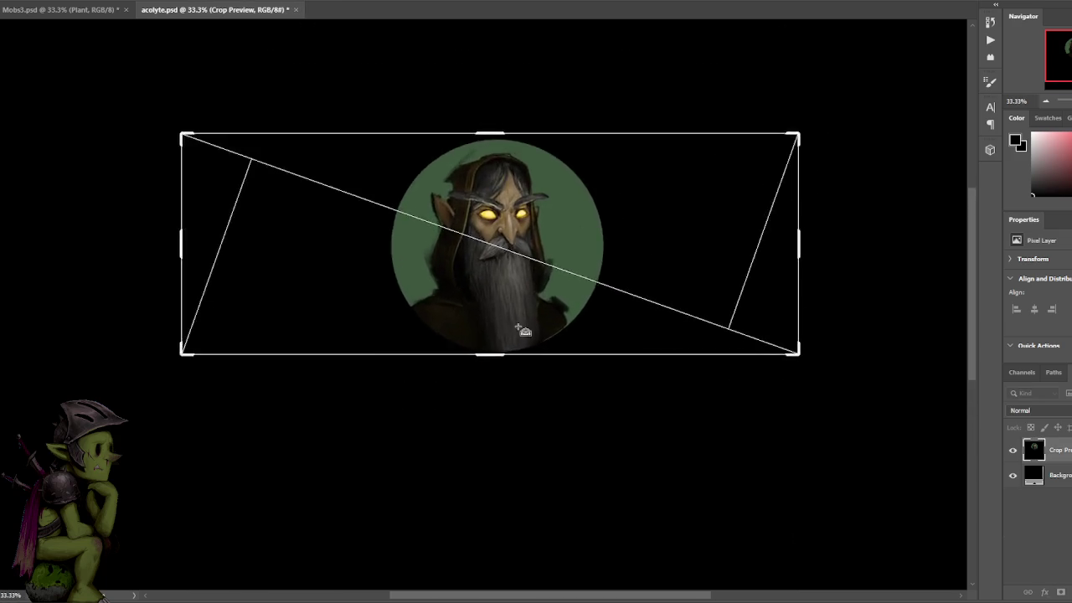
{"action": "key", "text": "ctrl+plus"}
{"action": "key", "text": "ctrl+minus"}
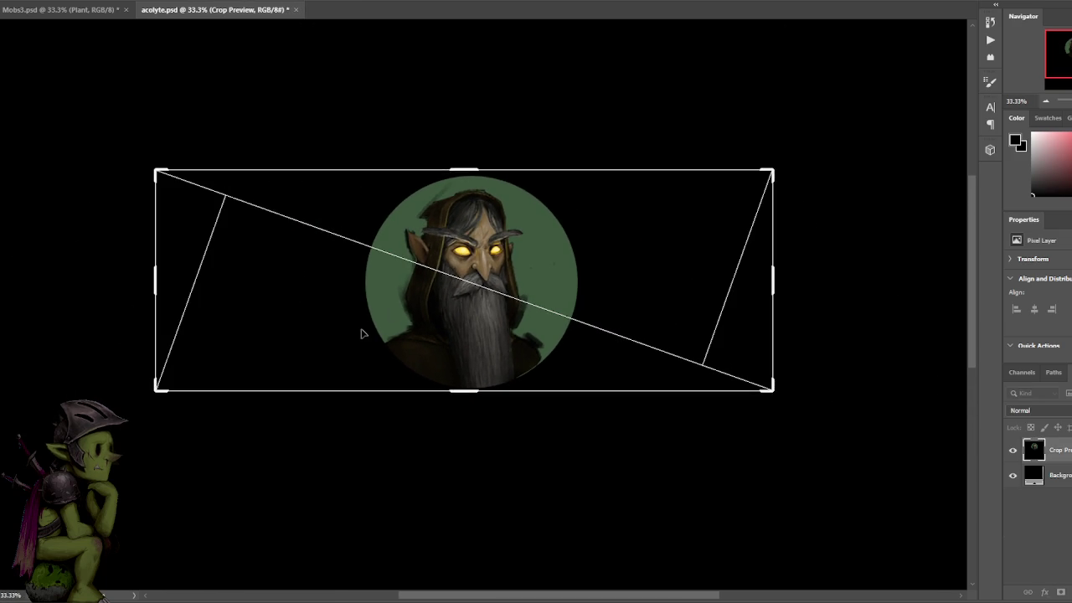
- Pull the crop's left and right sides in to about 1027 px around the circle
{"action": "left_click_drag", "start_coordinate": [156, 272], "coordinate": [256, 284]}
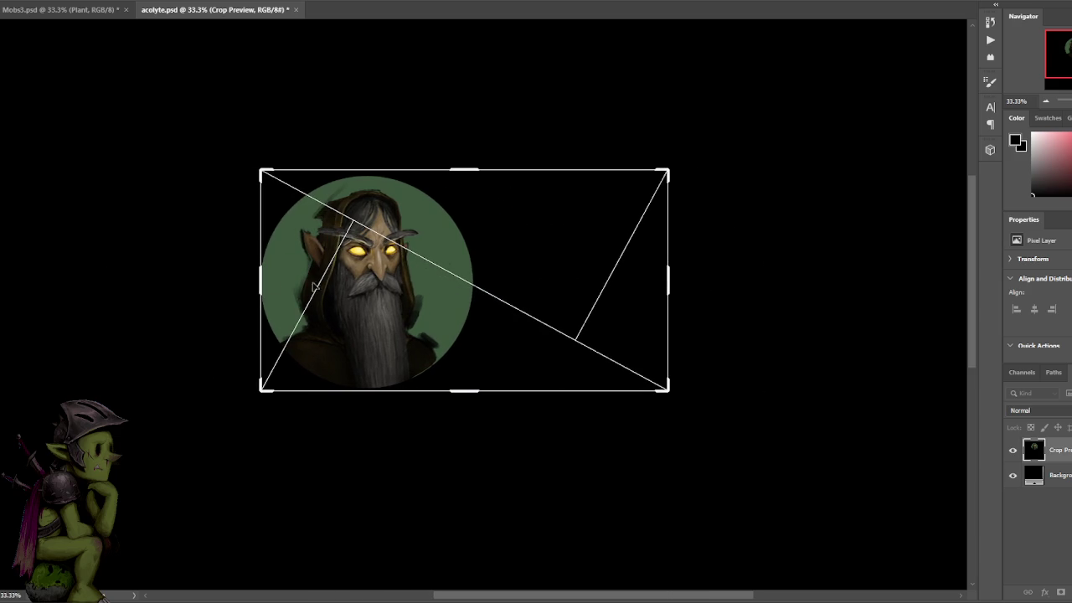
{"action": "left_click_drag", "start_coordinate": [667, 275], "coordinate": [576, 280]}
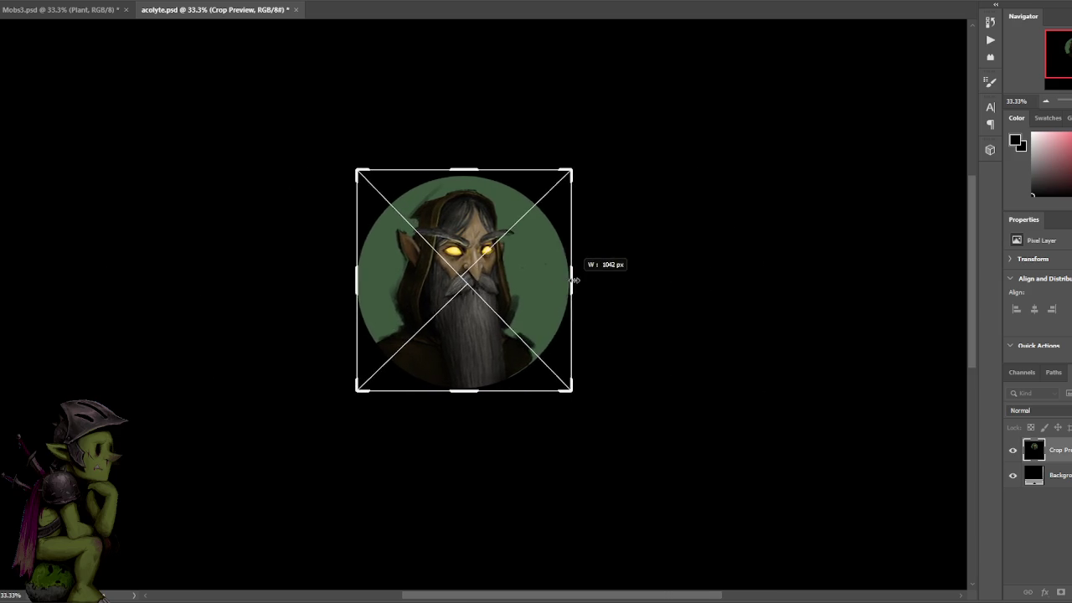
{"action": "key", "text": "ctrl+plus"}
{"action": "key", "text": "ctrl+plus"}
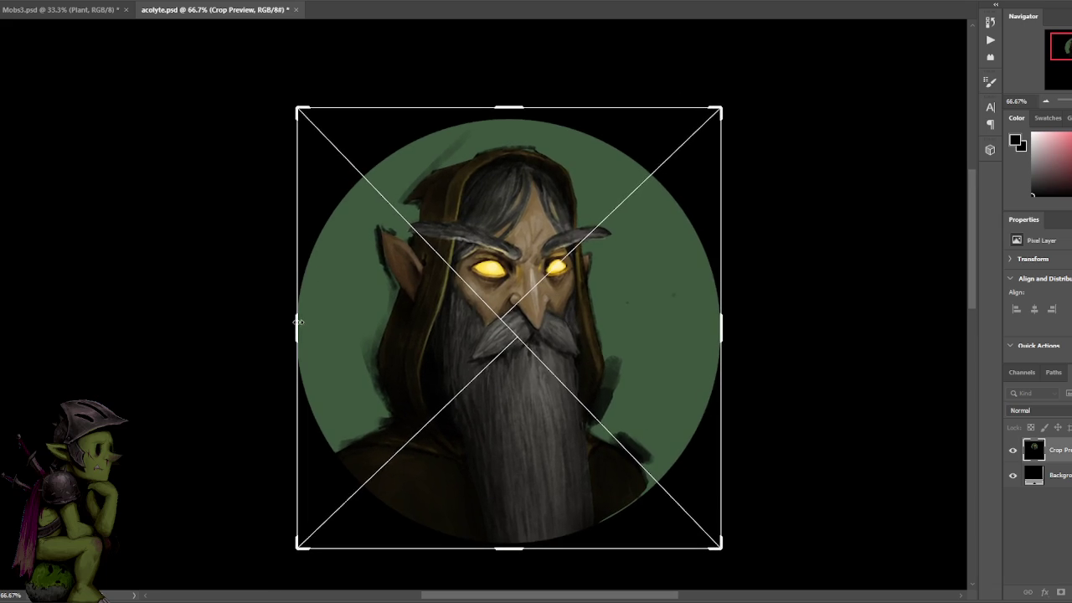
{"action": "left_click_drag", "start_coordinate": [297, 321], "coordinate": [297, 320]}
{"action": "left_click_drag", "start_coordinate": [722, 331], "coordinate": [720, 333]}
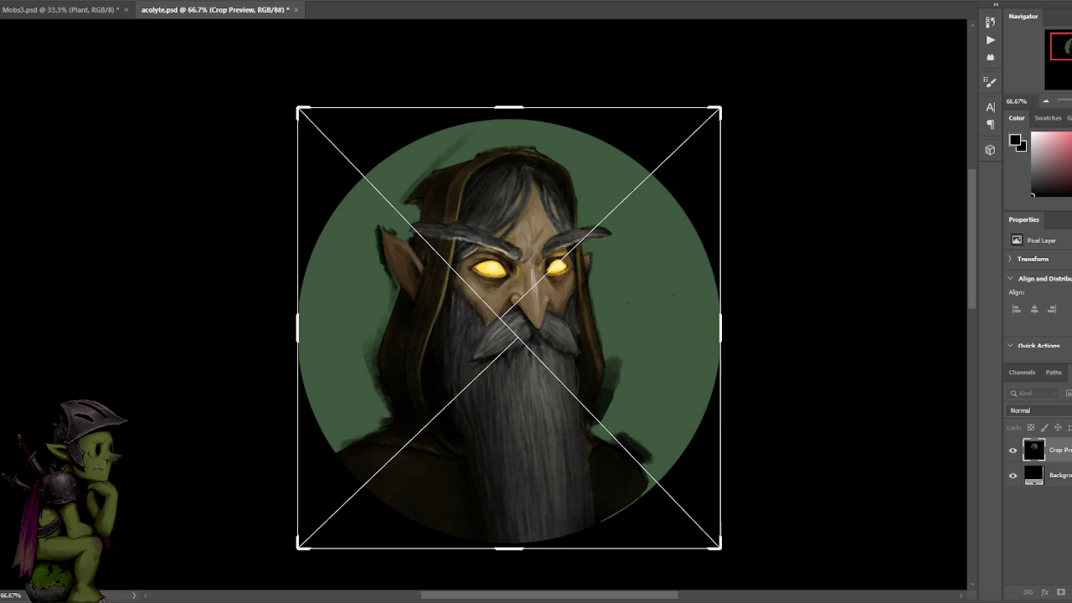
{"action": "left_click", "coordinate": [92, 1]}
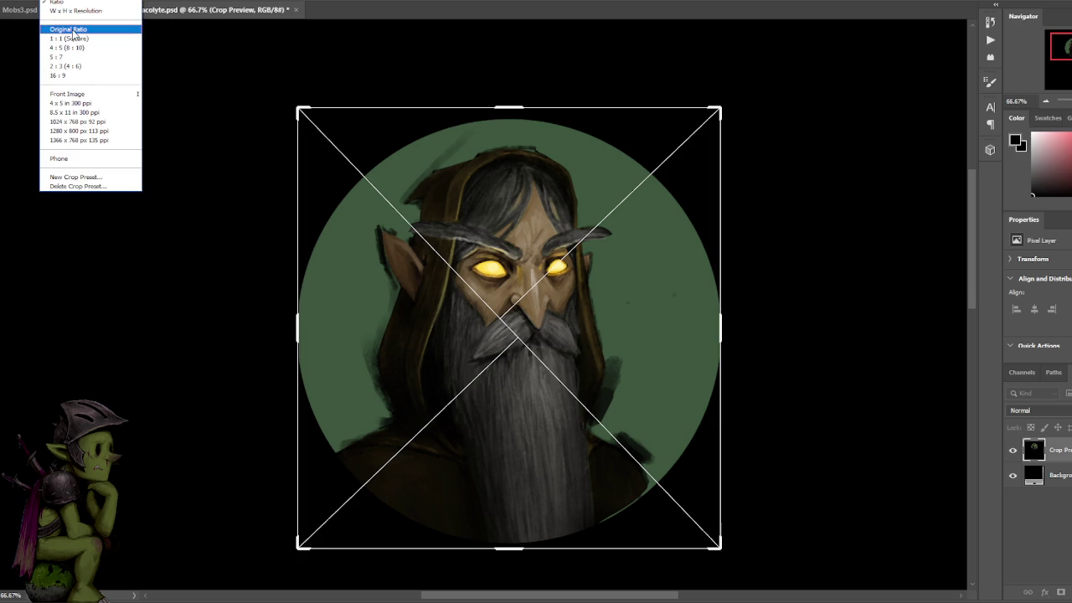
- Make the crop a 1:1 square, shrink it slightly and reposition the artwork
{"action": "left_click", "coordinate": [75, 40]}
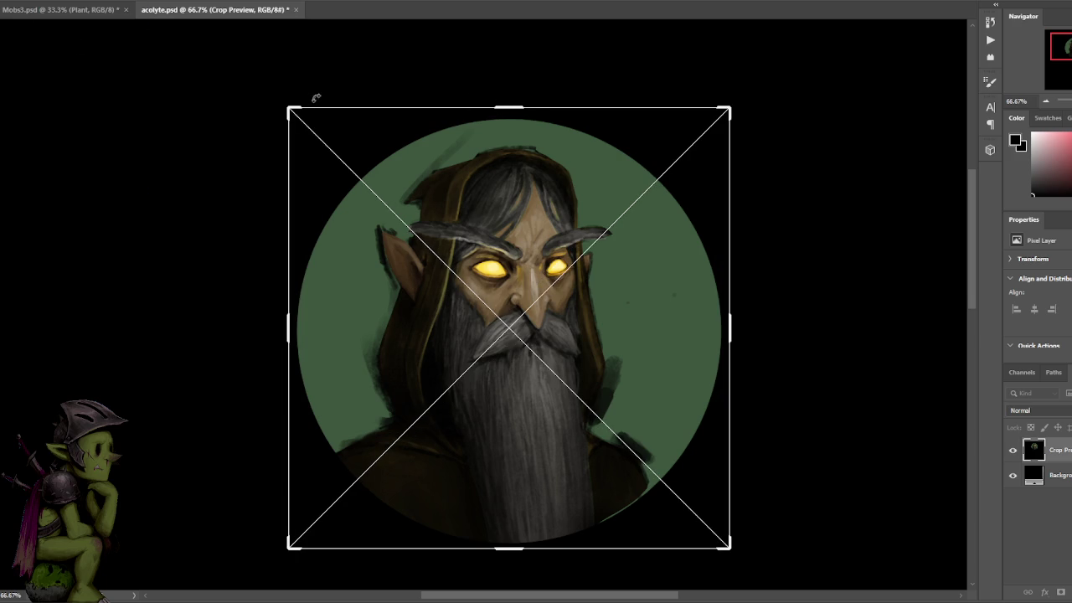
{"action": "left_click_drag", "start_coordinate": [291, 110], "coordinate": [300, 118]}
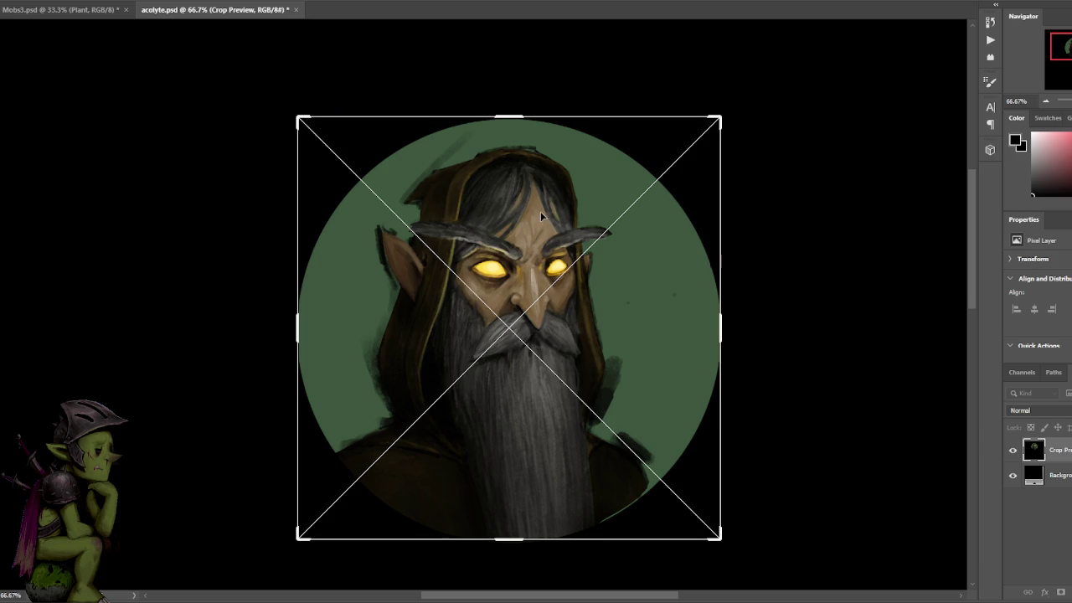
{"action": "left_click_drag", "start_coordinate": [539, 201], "coordinate": [541, 202]}
- Zoom in to check the crop's bottom edge, then commit the crop
{"action": "key", "text": "ctrl+1"}
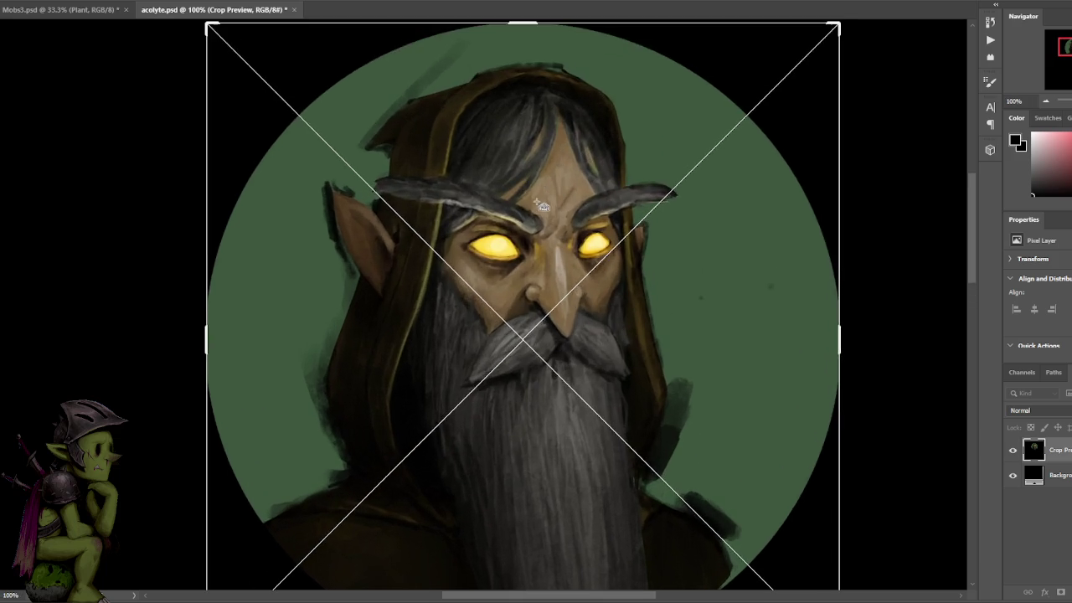
{"action": "scroll", "coordinate": [539, 251], "scroll_direction": "down", "scroll_amount": 5}
{"action": "scroll", "coordinate": [539, 272], "scroll_direction": "up", "scroll_amount": 1}
{"action": "scroll", "coordinate": [557, 377], "scroll_direction": "up", "scroll_amount": 1}
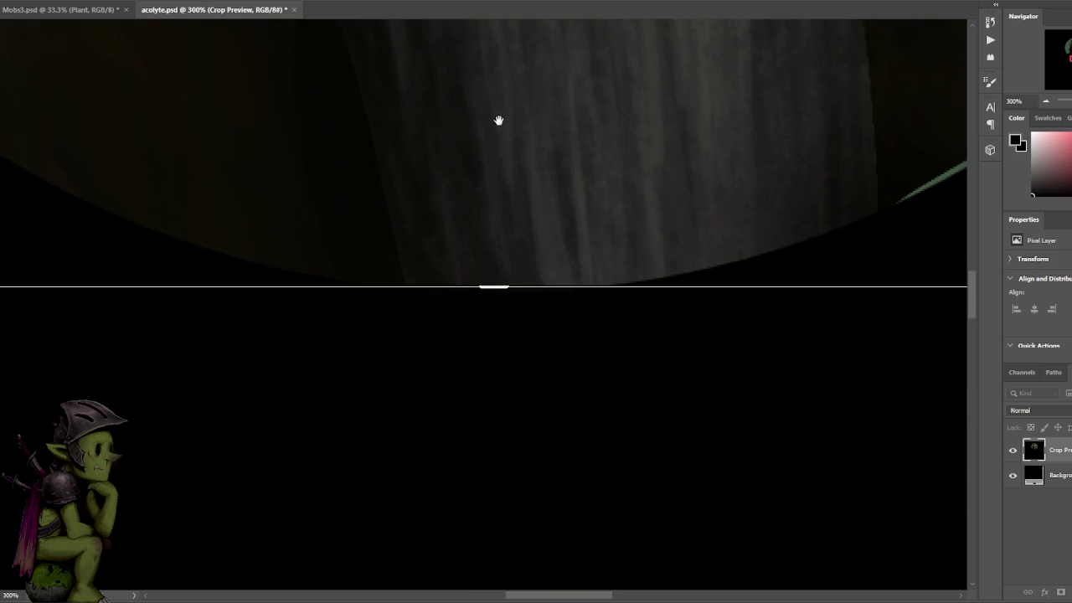
{"action": "scroll", "coordinate": [500, 130], "scroll_direction": "up", "scroll_amount": 5}
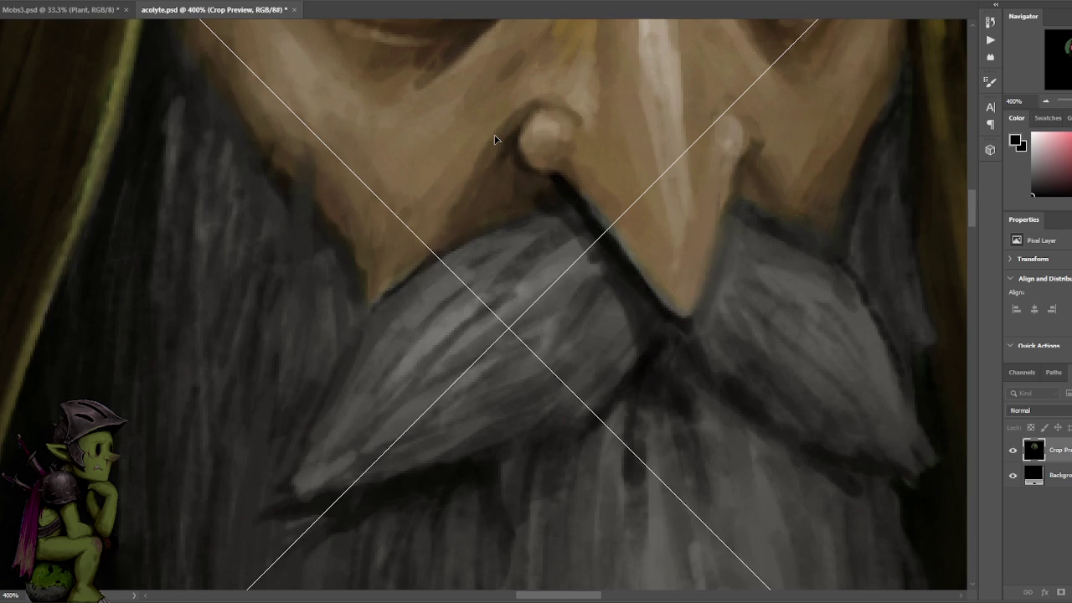
{"action": "scroll", "coordinate": [497, 179], "scroll_direction": "down", "scroll_amount": 1}
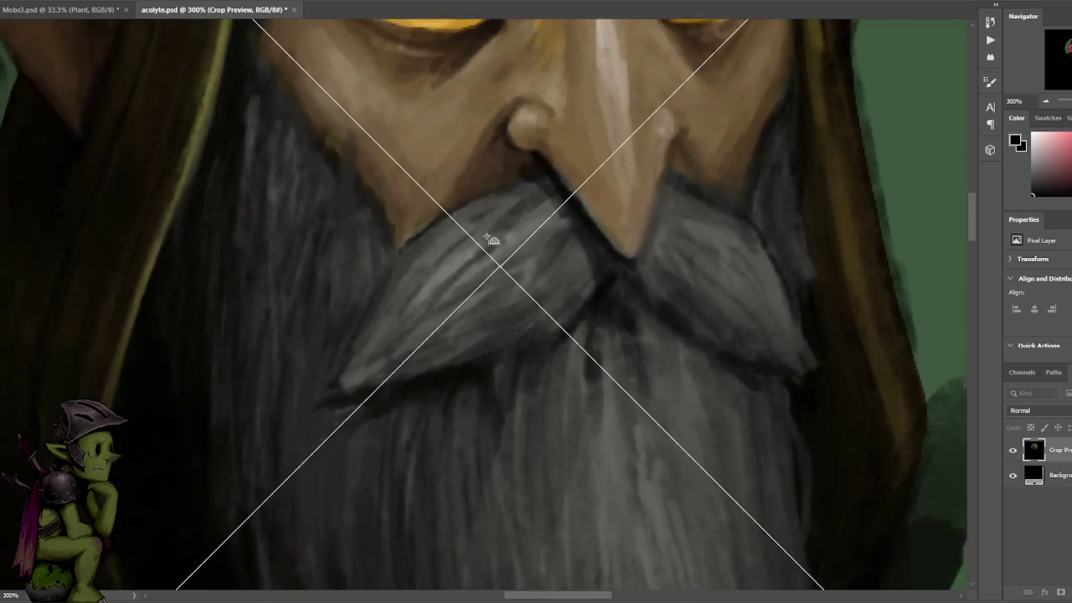
{"action": "scroll", "coordinate": [490, 223], "scroll_direction": "down", "scroll_amount": 1}
{"action": "scroll", "coordinate": [471, 405], "scroll_direction": "down", "scroll_amount": 5}
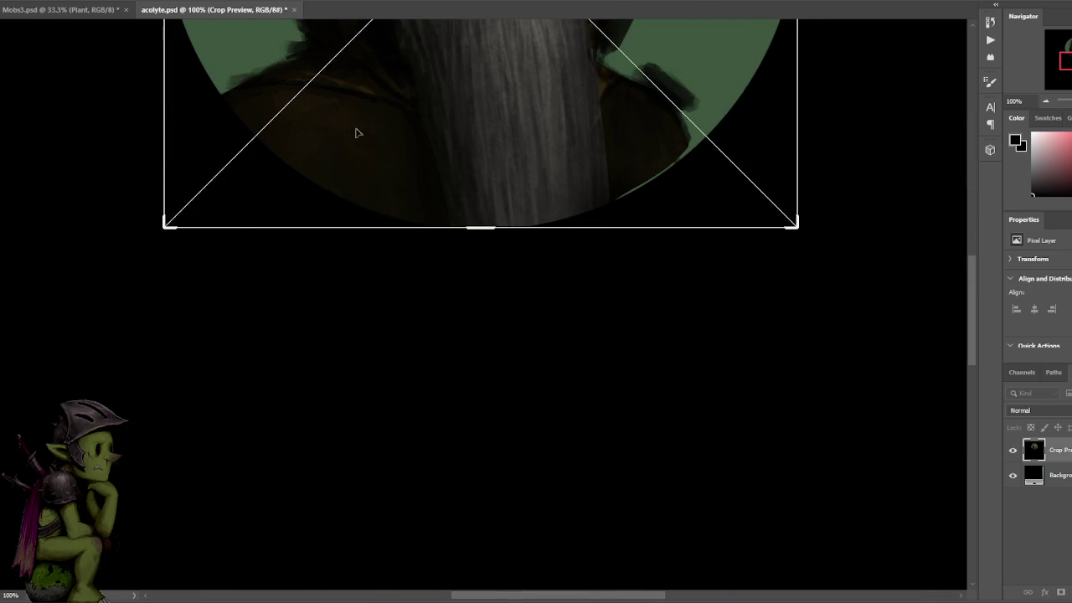
{"action": "key", "text": "Return"}
{"action": "scroll", "coordinate": [376, 151], "scroll_direction": "up", "scroll_amount": 1}
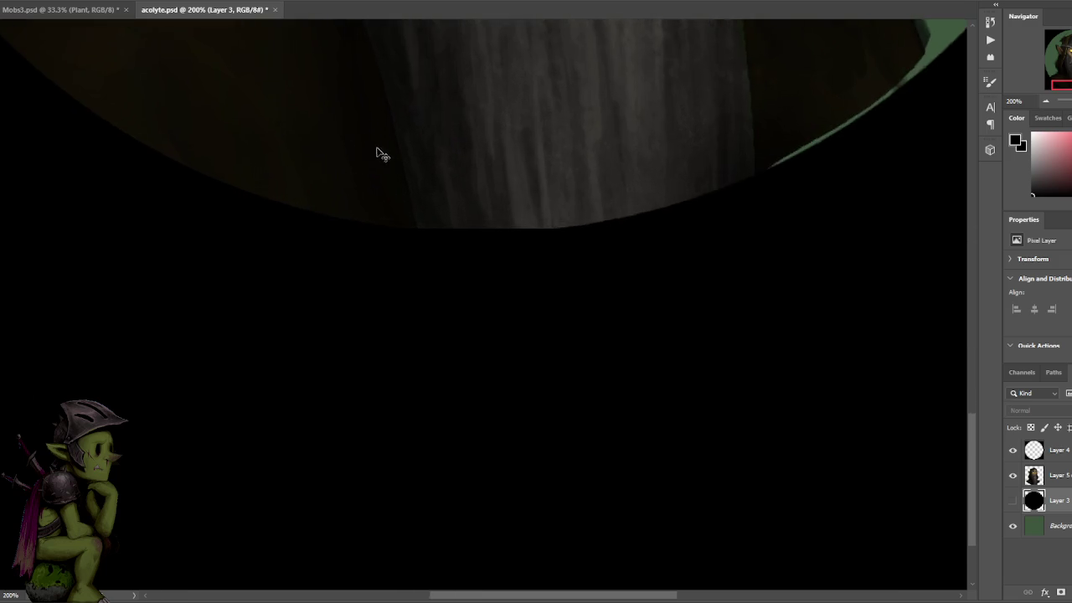
- Undo the crop and toggle Layer 3 to compare the green and black backdrops
{"action": "scroll", "coordinate": [422, 176], "scroll_direction": "up", "scroll_amount": 1}
{"action": "key", "text": "ctrl+z"}
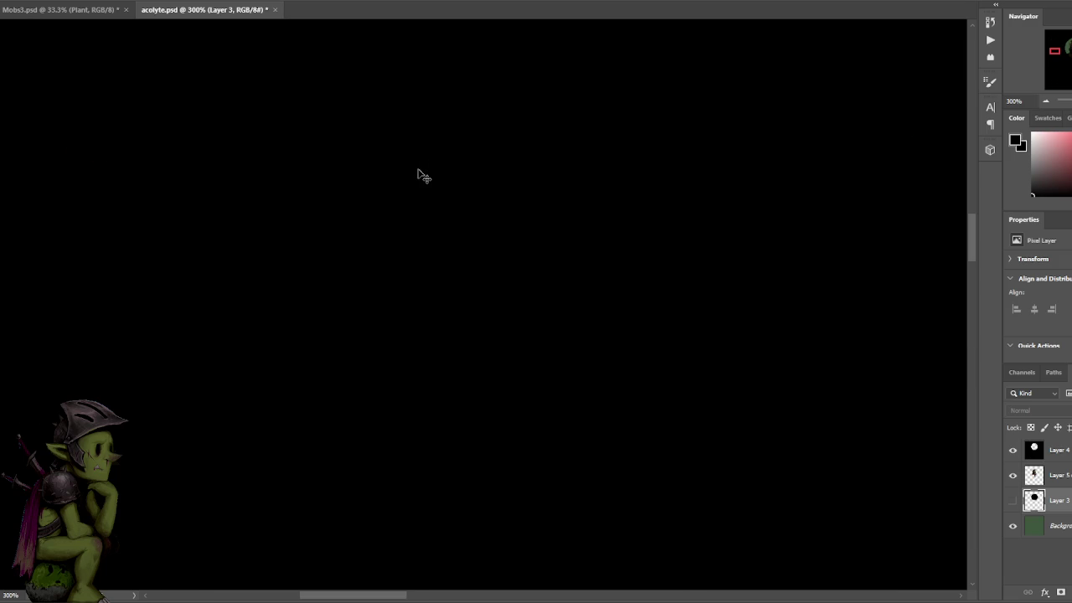
{"action": "scroll", "coordinate": [422, 176], "scroll_direction": "down", "scroll_amount": 2}
{"action": "key", "text": "ctrl+minus"}
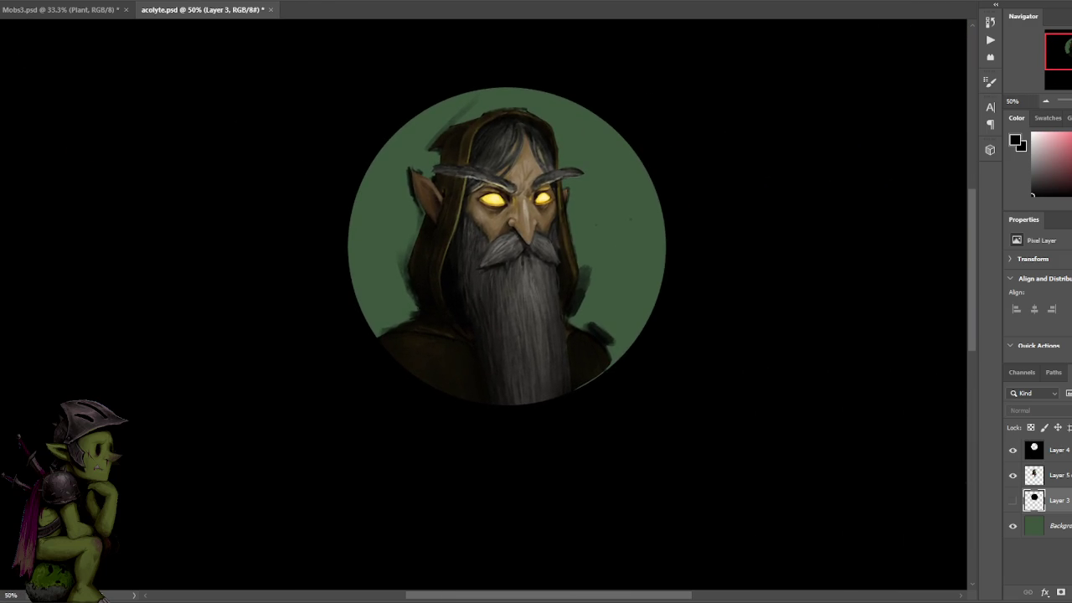
{"action": "left_click", "coordinate": [1012, 500]}
{"action": "left_click", "coordinate": [1013, 500]}
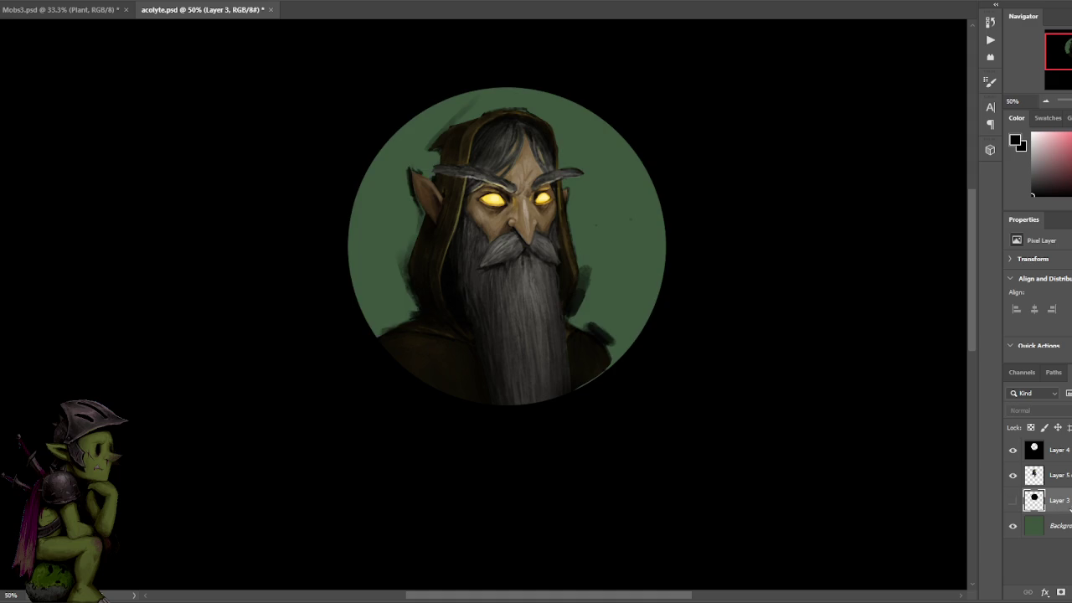
{"action": "left_click", "coordinate": [1013, 500]}
{"action": "left_click", "coordinate": [1013, 499]}
- Select the circular portrait area and show Layer 3 so the backdrop turns black
{"action": "key", "text": "ctrl+comma"}
{"action": "key", "text": "ctrl+comma"}
{"action": "key", "text": "ctrl+comma"}
{"action": "key", "text": "ctrl+comma"}
{"action": "key", "text": "ctrl+comma"}
{"action": "key", "text": "ctrl+comma"}
{"action": "key", "text": "ctrl+comma"}
{"action": "key", "text": "ctrl+comma"}
{"action": "key", "text": "ctrl+z"}
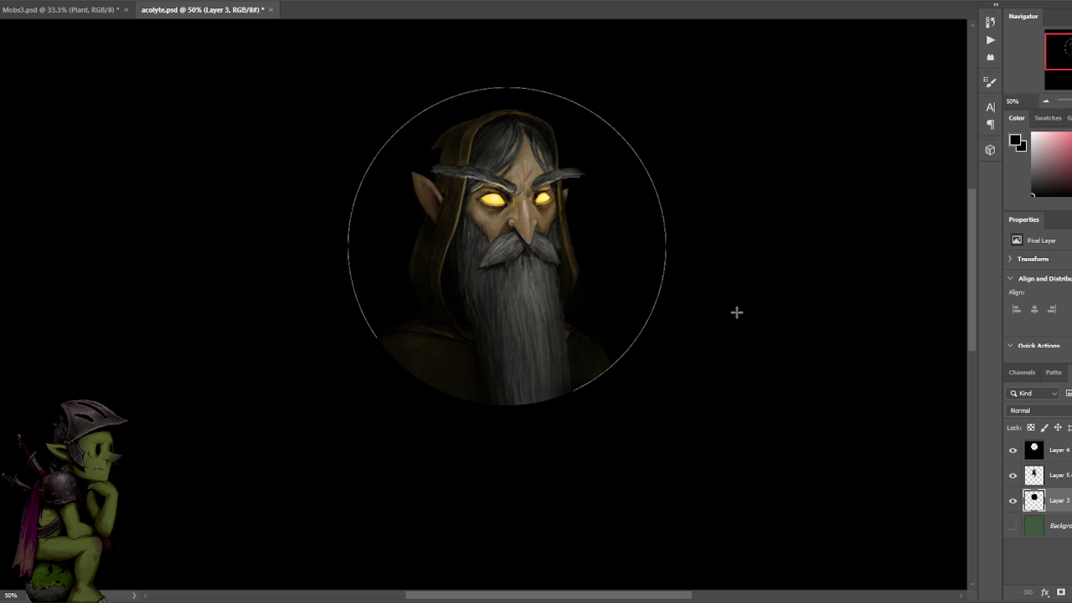
{"action": "left_click", "coordinate": [1012, 500]}
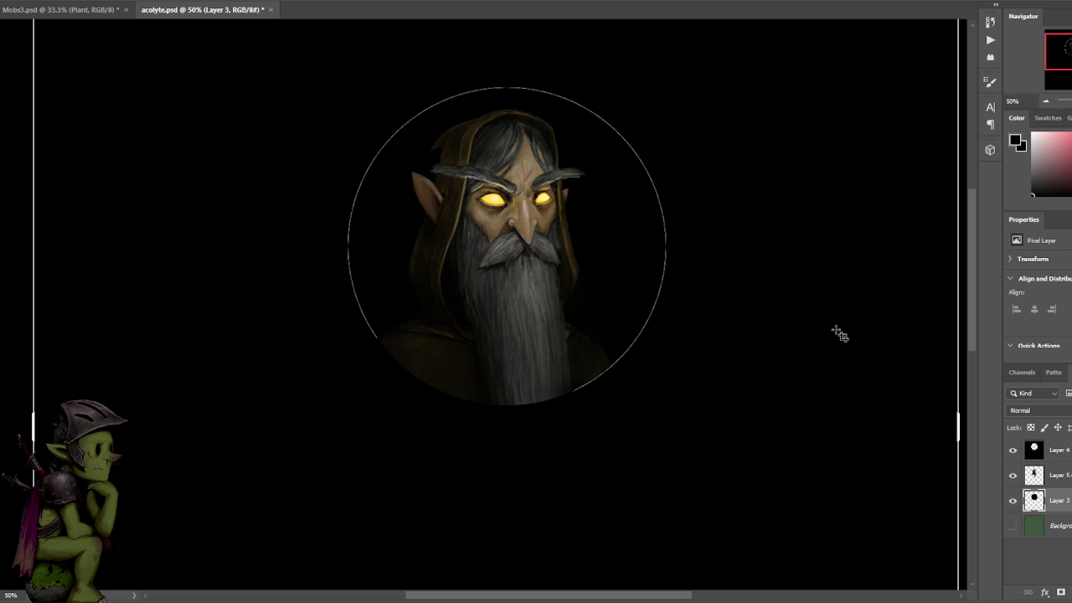
{"action": "key", "text": "ctrl+t"}
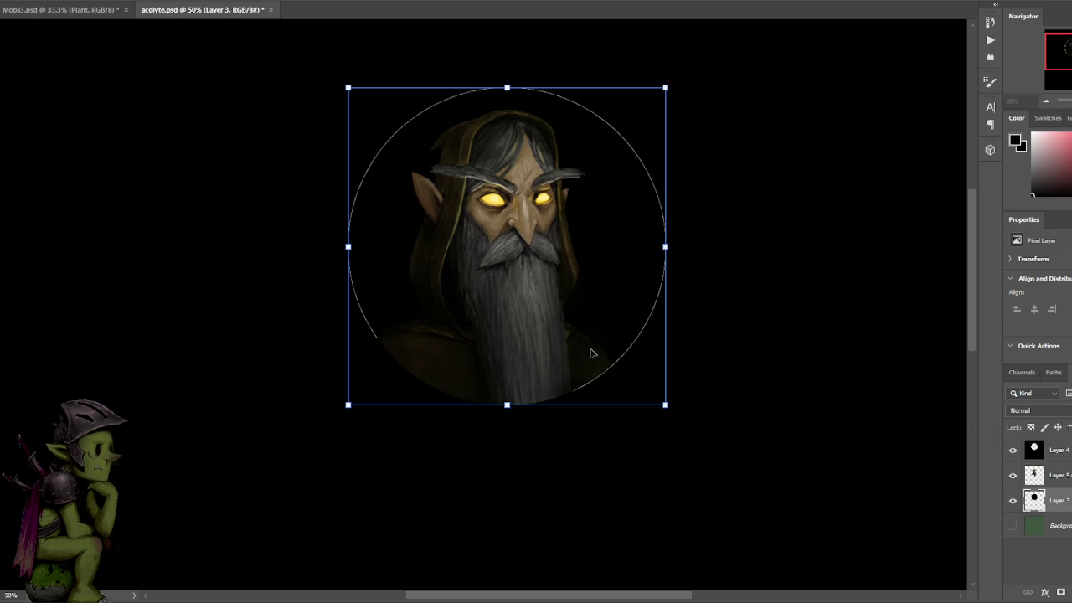
{"action": "key", "text": "Return"}
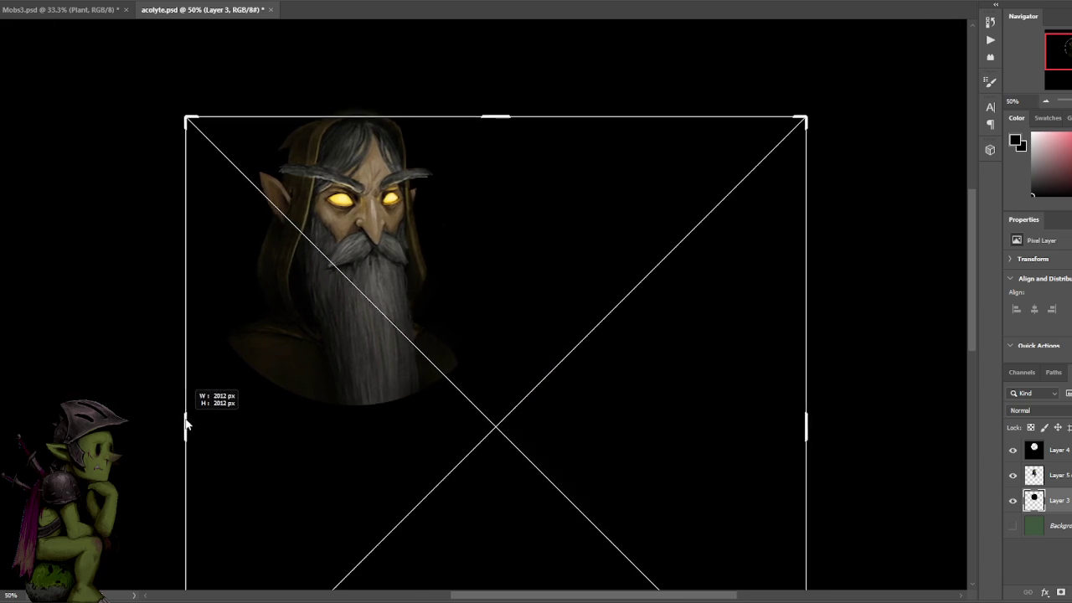
{"action": "left_click_drag", "start_coordinate": [34, 417], "coordinate": [191, 424]}
{"action": "mouse_move", "coordinate": [438, 440]}
{"action": "left_mouse_down"}
{"action": "mouse_move", "coordinate": [465, 379]}
{"action": "mouse_move", "coordinate": [616, 369]}
{"action": "left_mouse_up"}
{"action": "left_click_drag", "start_coordinate": [791, 130], "coordinate": [706, 218]}
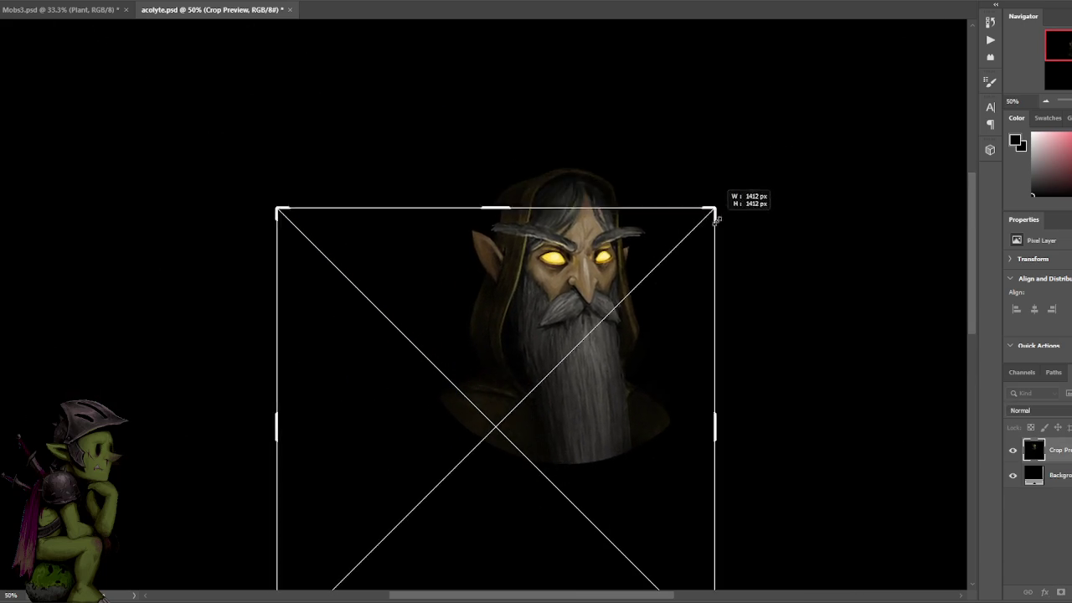
{"action": "left_click_drag", "start_coordinate": [522, 430], "coordinate": [508, 494]}
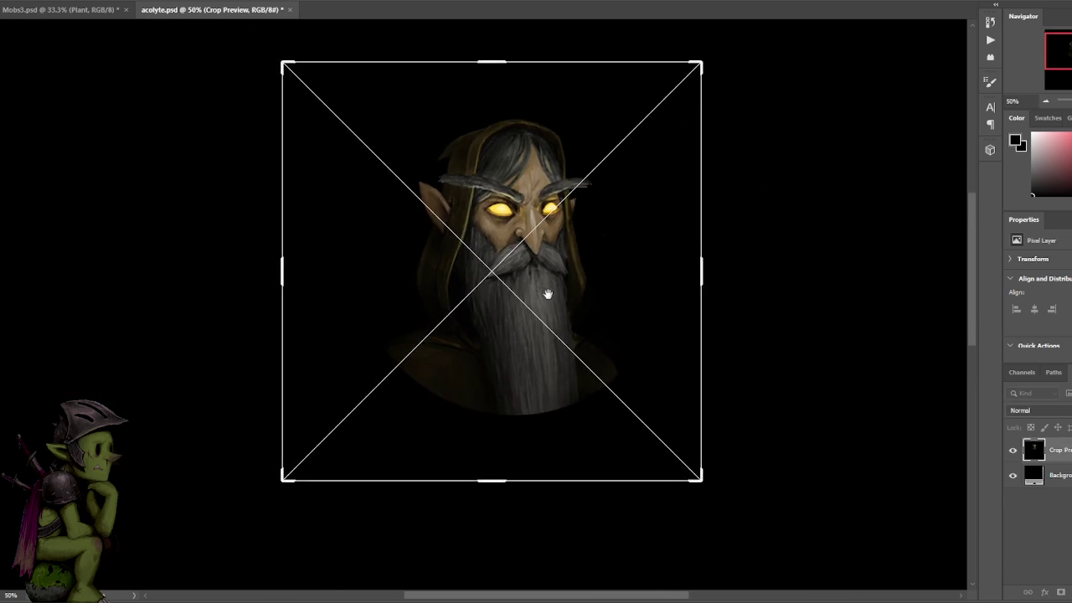
{"action": "left_click_drag", "start_coordinate": [699, 81], "coordinate": [654, 127]}
{"action": "left_click_drag", "start_coordinate": [511, 301], "coordinate": [475, 299]}
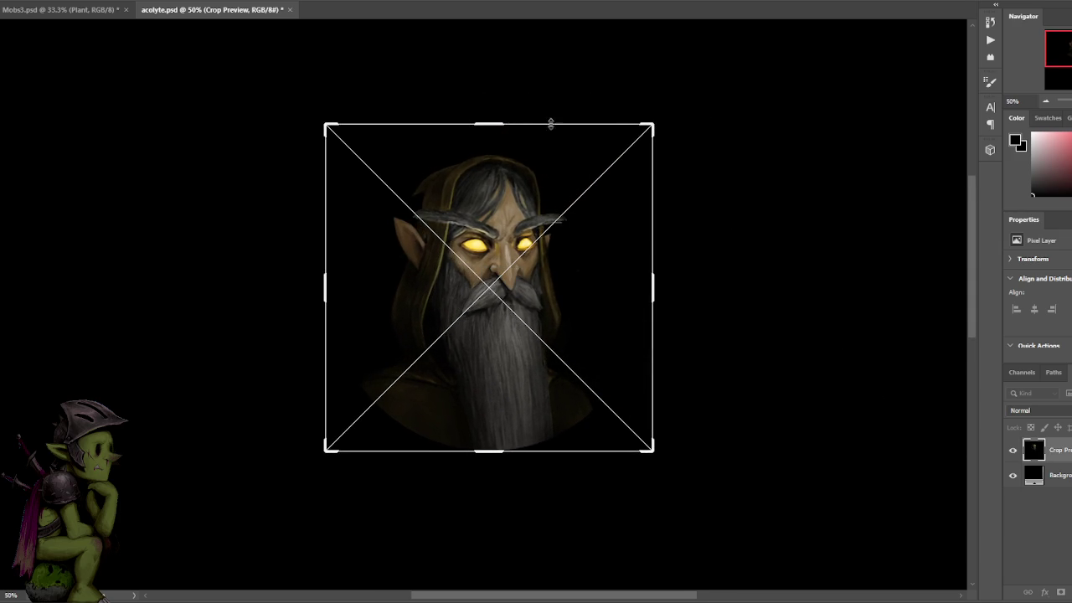
{"action": "mouse_move", "coordinate": [489, 124]}
{"action": "left_mouse_down"}
{"action": "mouse_move", "coordinate": [487, 90]}
{"action": "mouse_move", "coordinate": [489, 129]}
{"action": "left_mouse_up"}
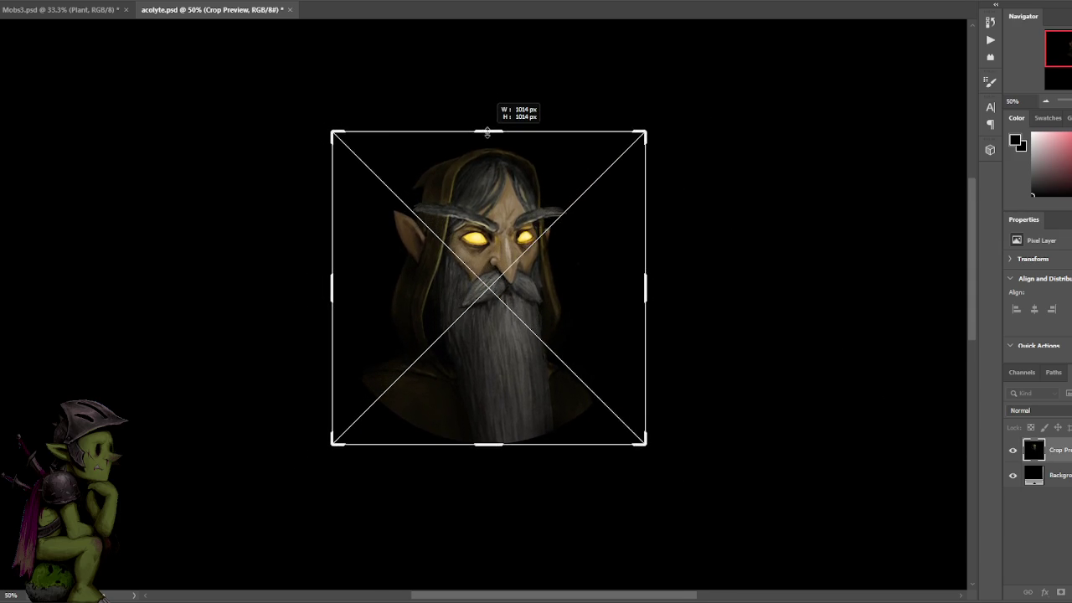
{"action": "key", "text": "Return"}
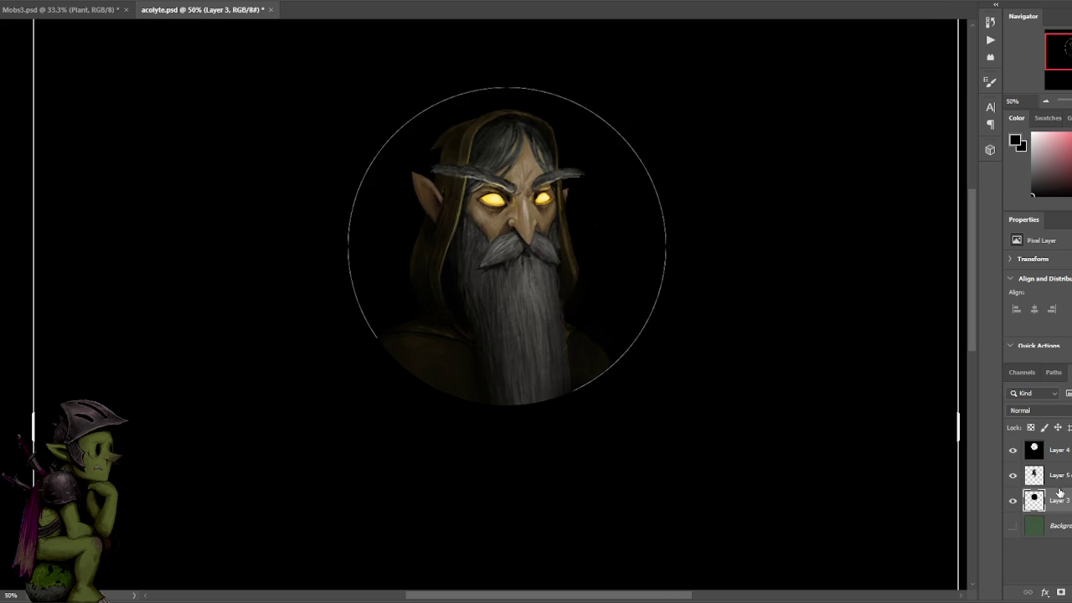
- Create a clipboard-sized 1032 px square document and paste the black circle centred in it
{"action": "key", "text": "alt+f"}
{"action": "key", "text": "n"}
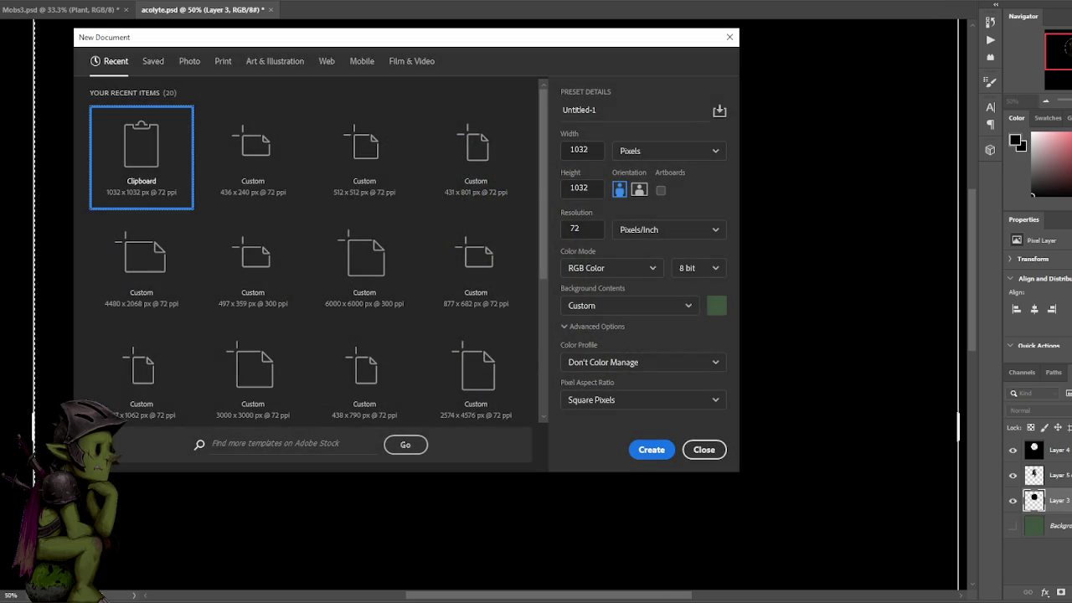
{"action": "key", "text": "Return"}
{"action": "key", "text": "ctrl+Tab"}
{"action": "key", "text": "ctrl+v"}
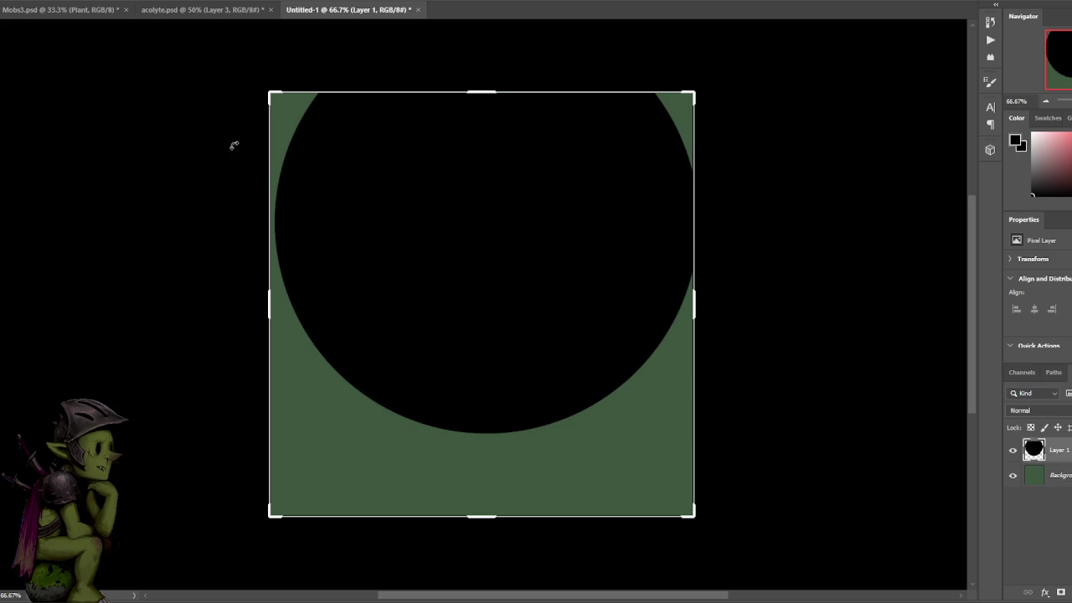
{"action": "key", "text": "ctrl+z"}
{"action": "key", "text": "ctrl+v"}
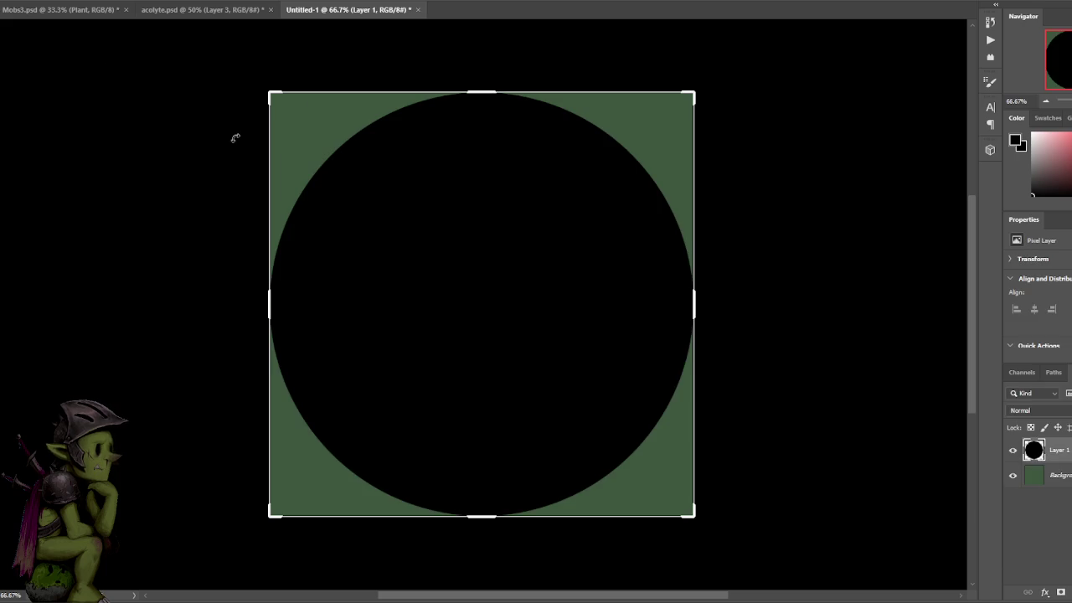
- Bring the Layer 5 copy elf portrait into Untitled-1 and shift it 36 px right
{"action": "left_click", "coordinate": [199, 9]}
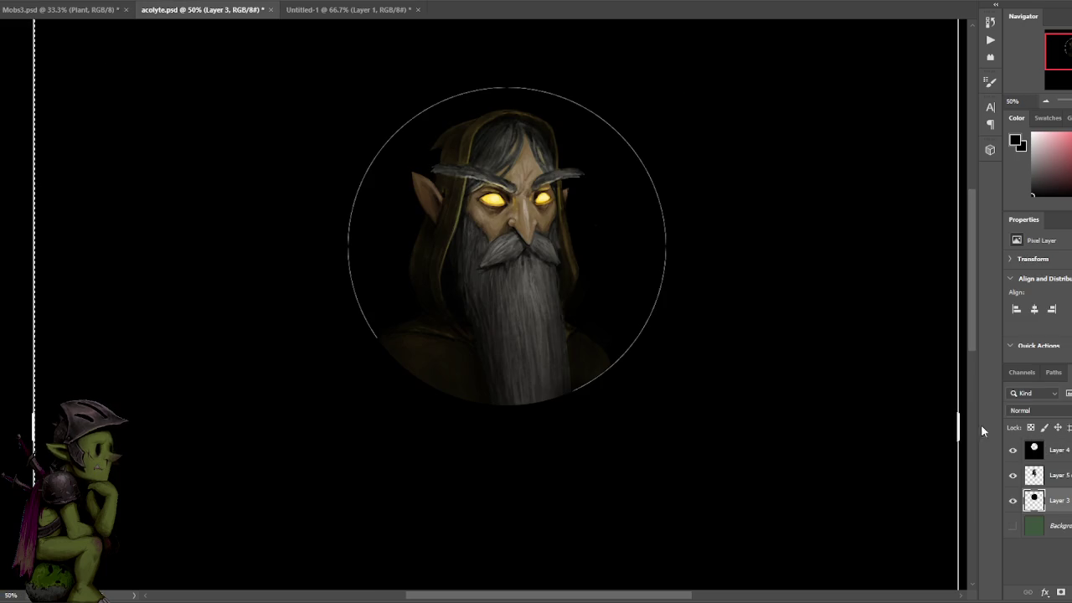
{"action": "left_click", "coordinate": [1068, 481]}
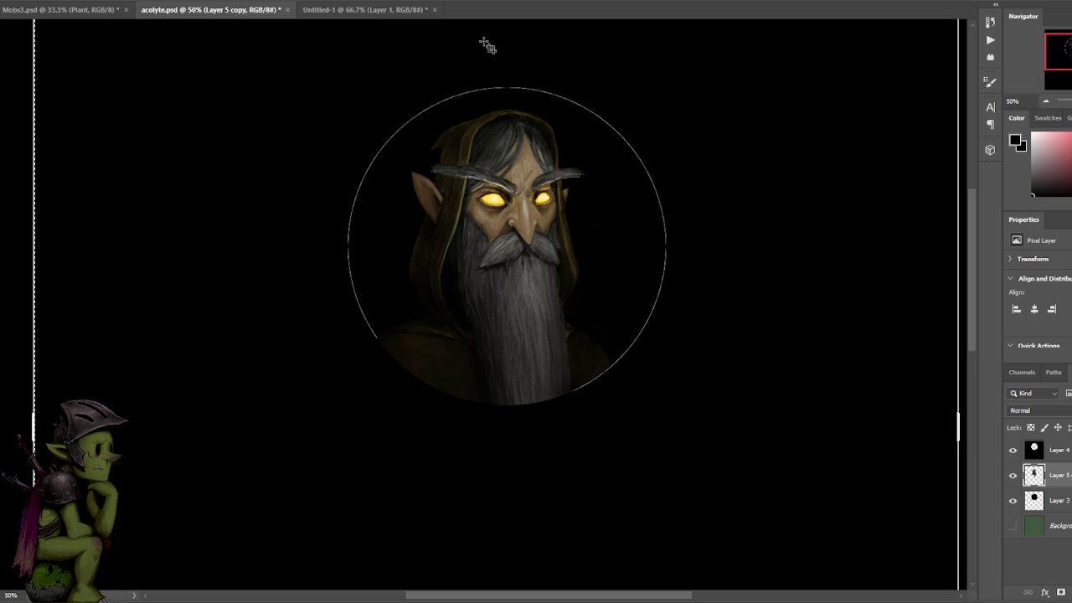
{"action": "left_click", "coordinate": [352, 9]}
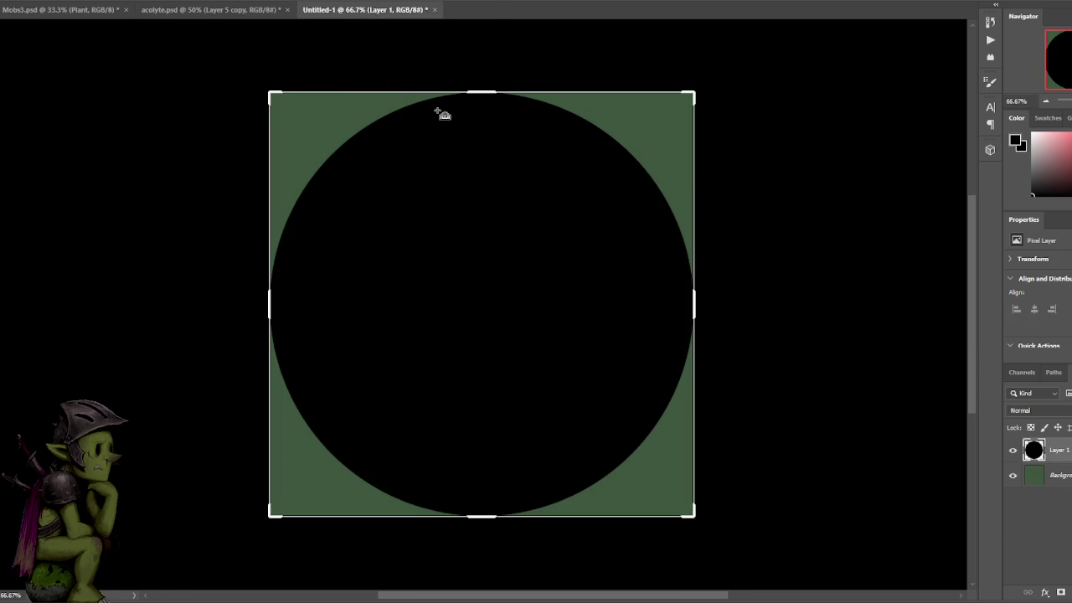
{"action": "left_click_drag", "start_coordinate": [437, 112], "coordinate": [386, 149]}
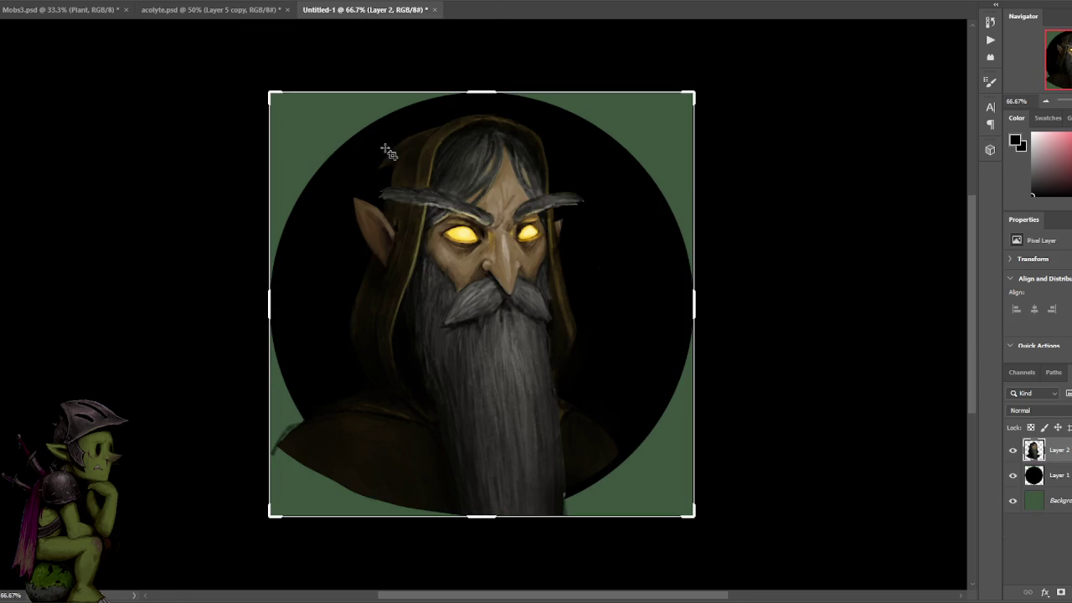
{"action": "key", "text": "b"}
{"action": "left_click_drag", "start_coordinate": [398, 232], "coordinate": [428, 231]}
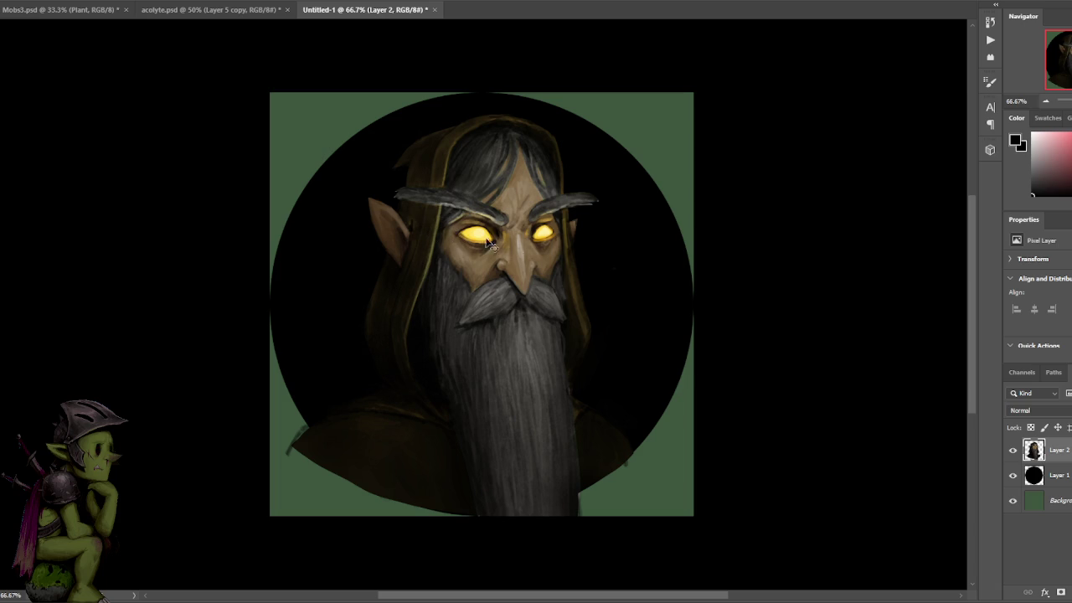
{"action": "left_click", "coordinate": [1038, 544]}
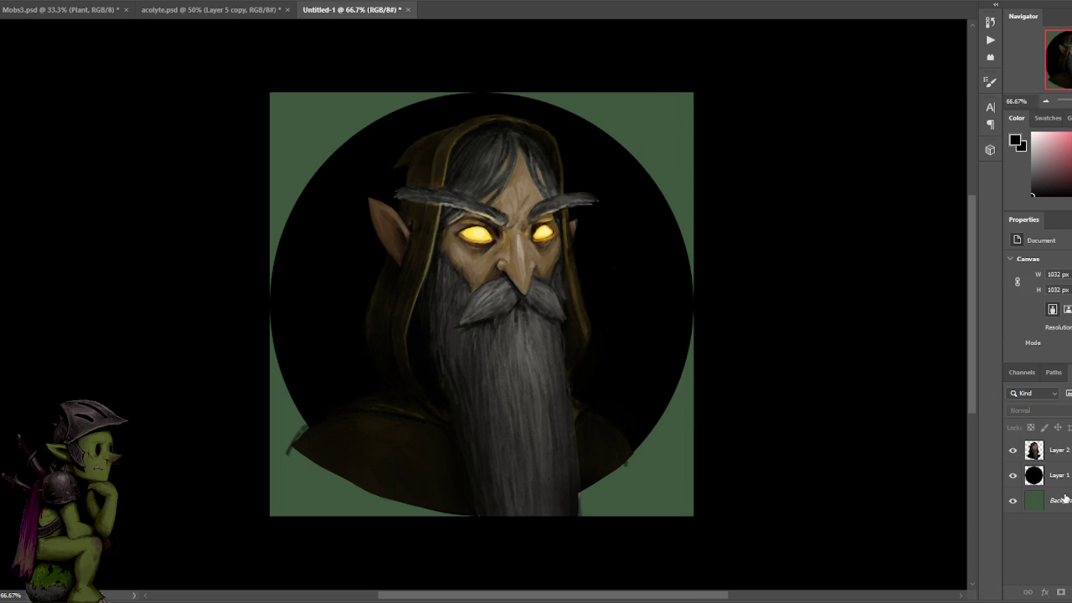
- Carry Layer 4 into Untitled-1, select everything outside the circle, and add an empty layer
{"action": "left_click", "coordinate": [232, 8]}
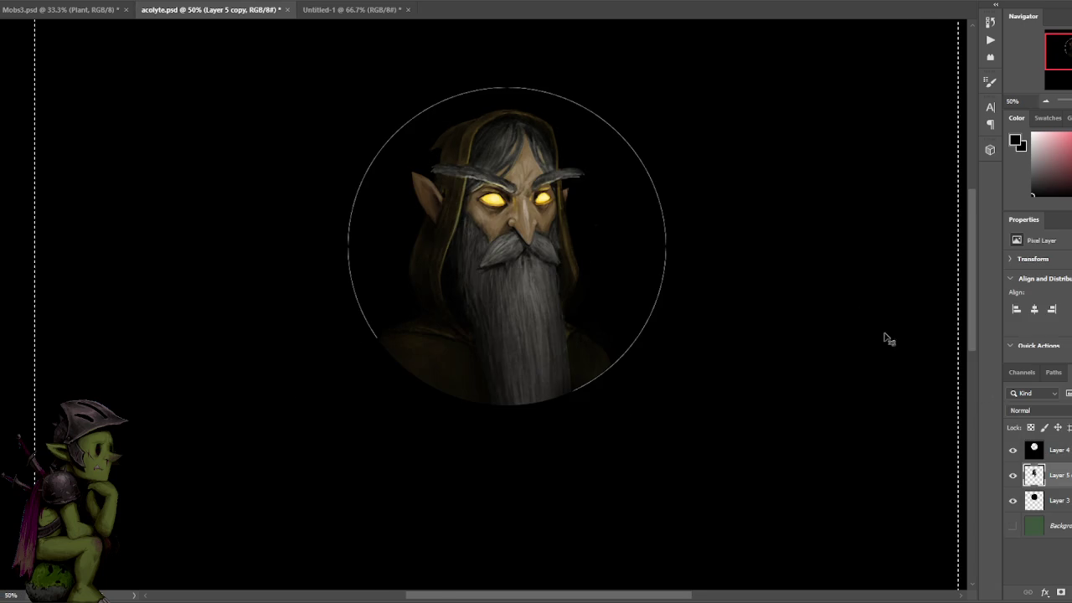
{"action": "left_click", "coordinate": [1057, 450]}
{"action": "left_click_drag", "start_coordinate": [316, 25], "coordinate": [312, 16]}
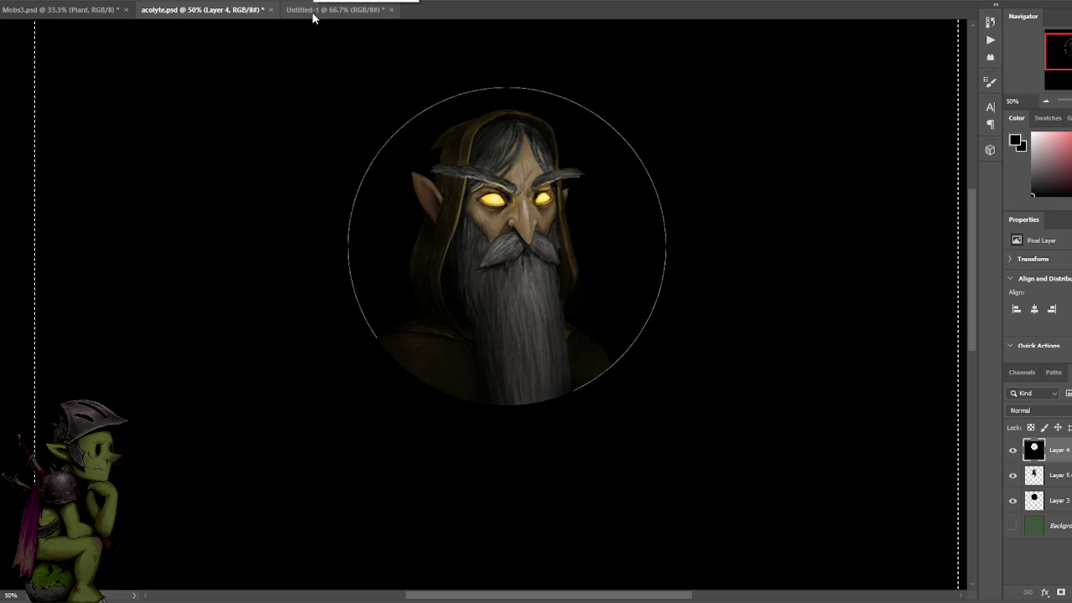
{"action": "mouse_move", "coordinate": [313, 17]}
{"action": "left_mouse_down"}
{"action": "mouse_move", "coordinate": [331, 13]}
{"action": "mouse_move", "coordinate": [487, 144]}
{"action": "left_mouse_up"}
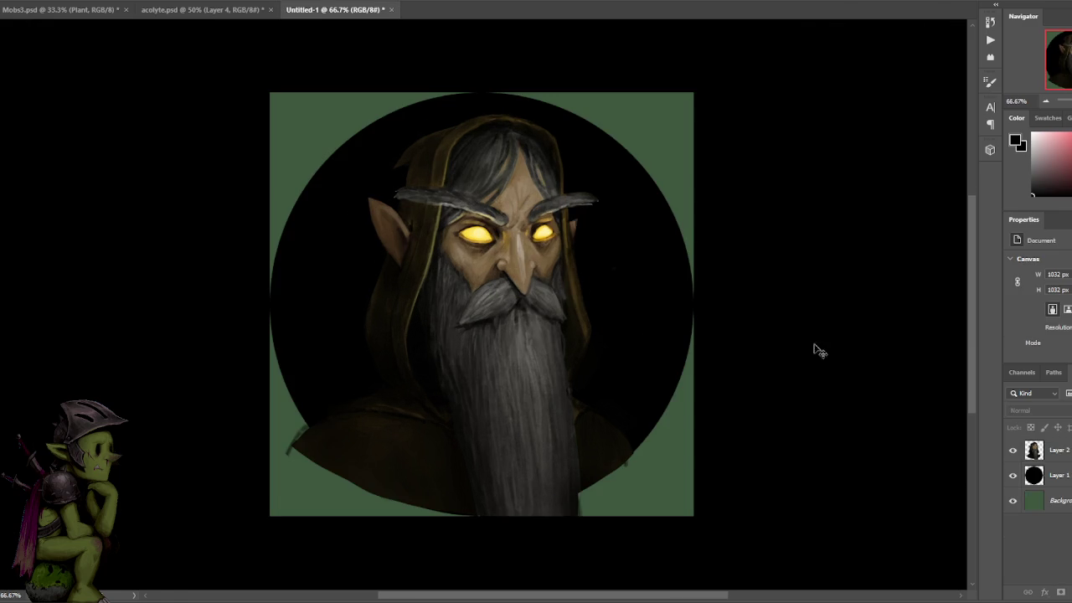
{"action": "right_click", "coordinate": [475, 262]}
{"action": "left_click", "coordinate": [540, 271]}
{"action": "key", "text": "ctrl+shift+alt+n"}
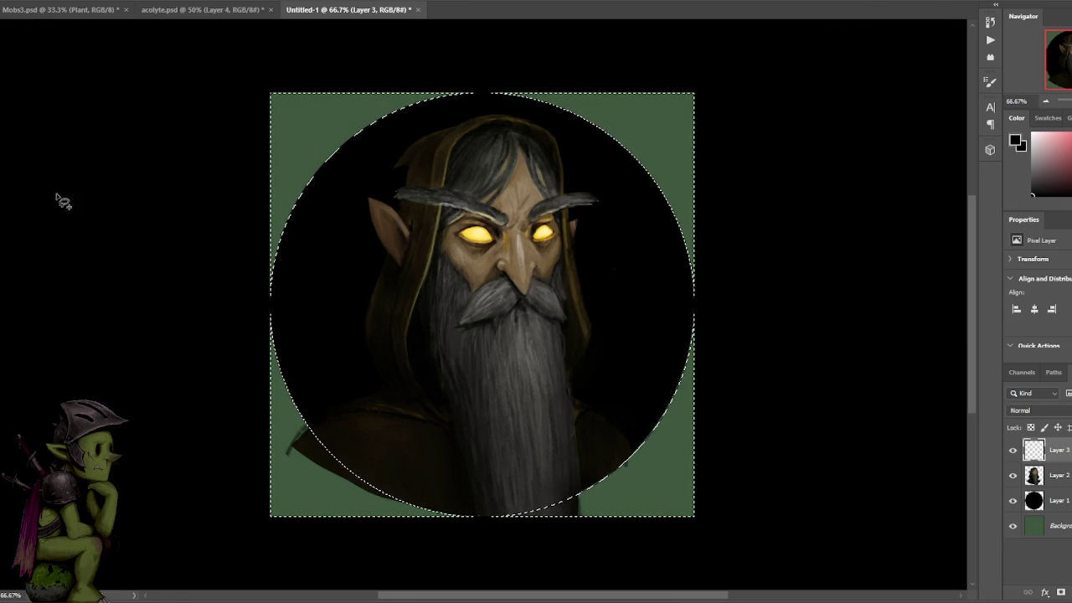
- Fill the corners outside the circle with black and delete the green Background layer
{"action": "left_click", "coordinate": [285, 143]}
{"action": "key", "text": "ctrl+d"}
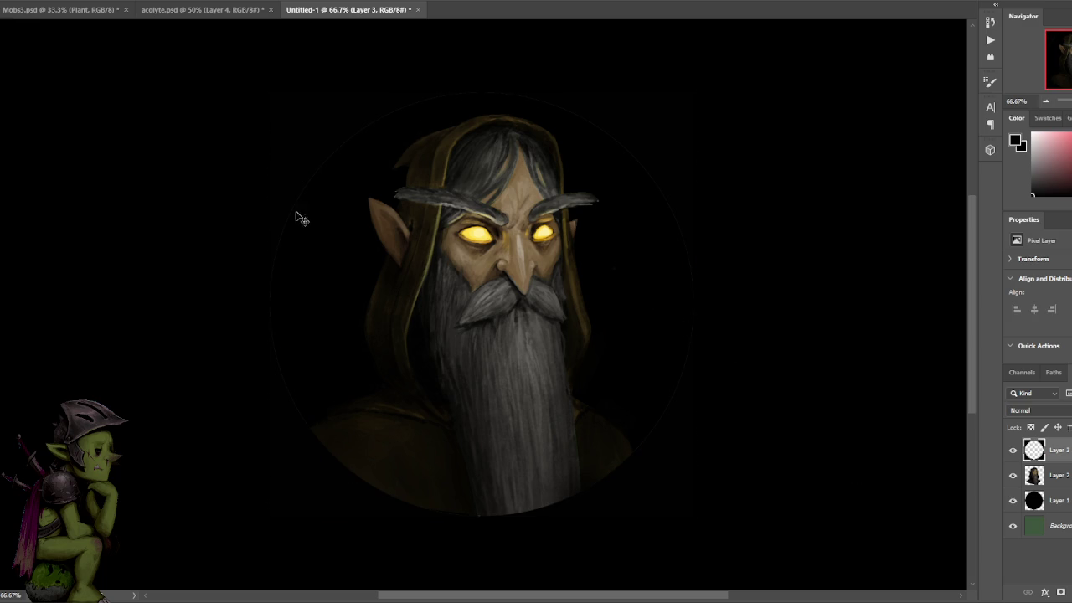
{"action": "key", "text": "ctrl+shift+d"}
{"action": "key", "text": "ctrl+d"}
{"action": "left_click_drag", "start_coordinate": [1032, 528], "coordinate": [1060, 592]}
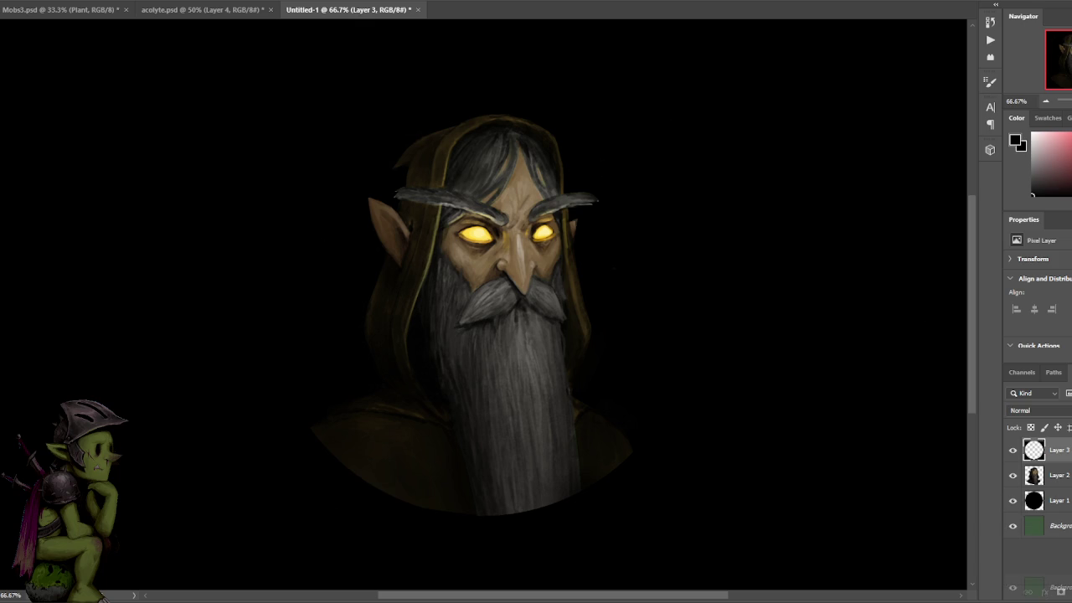
- Enlarge the black circle on Layer 1 slightly with Free Transform
{"action": "left_click", "coordinate": [1061, 500]}
{"action": "key", "text": "ctrl+t"}
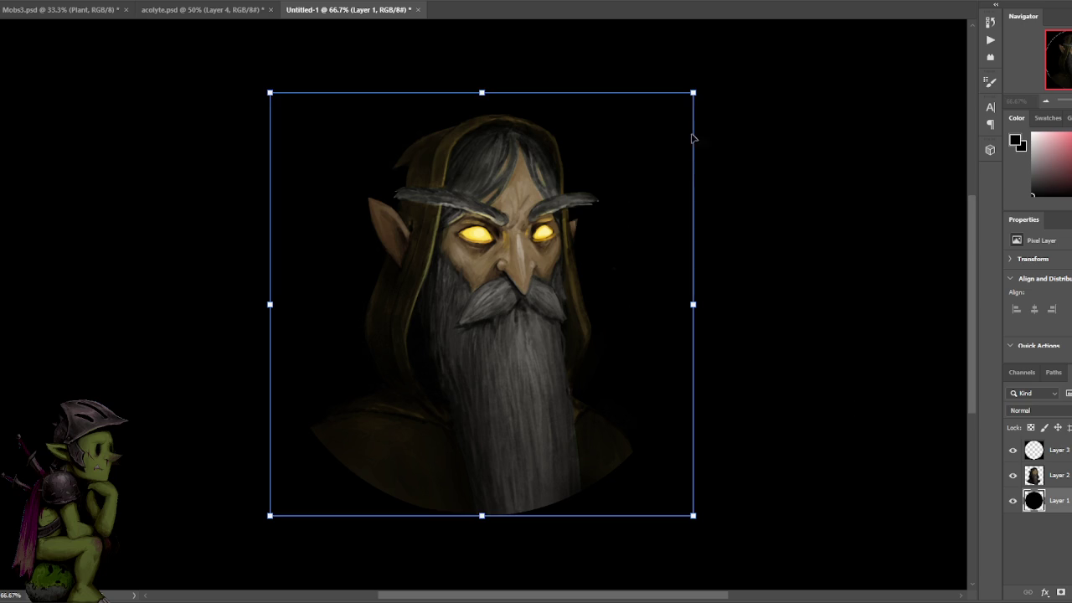
{"action": "left_click_drag", "start_coordinate": [693, 90], "coordinate": [708, 82]}
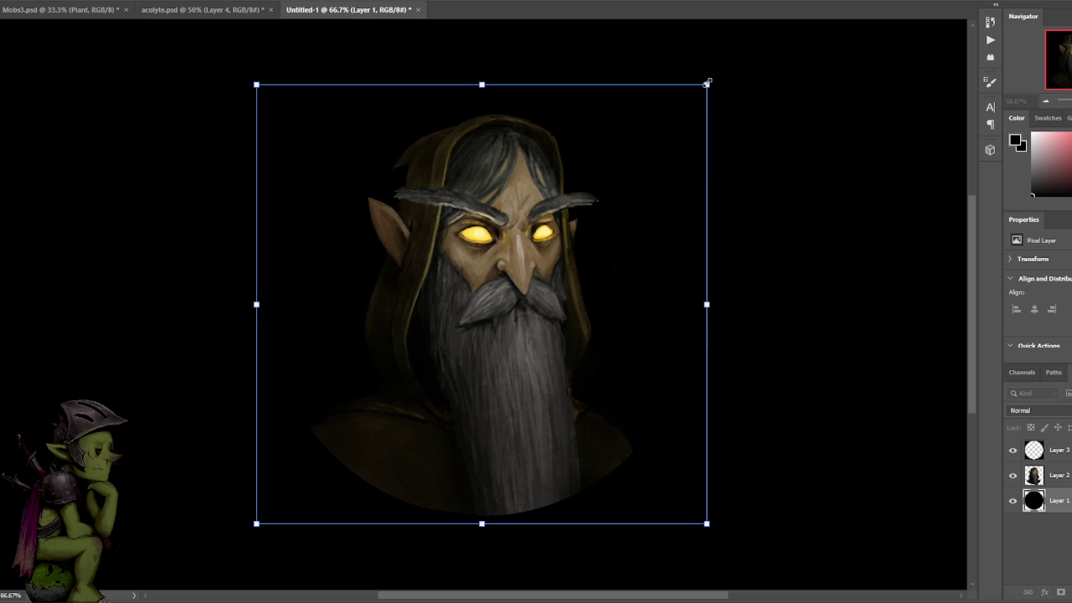
{"action": "key", "text": "Return"}
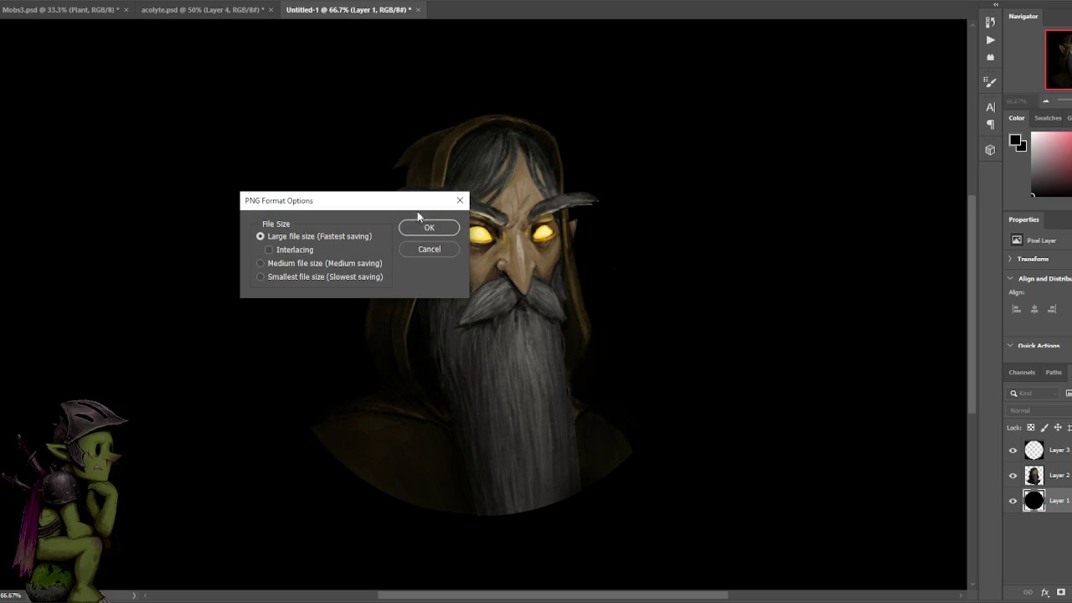
- Save the portrait as PNG and confirm acolyte.png is 1032 px square in Image Size
{"action": "left_click", "coordinate": [429, 227]}
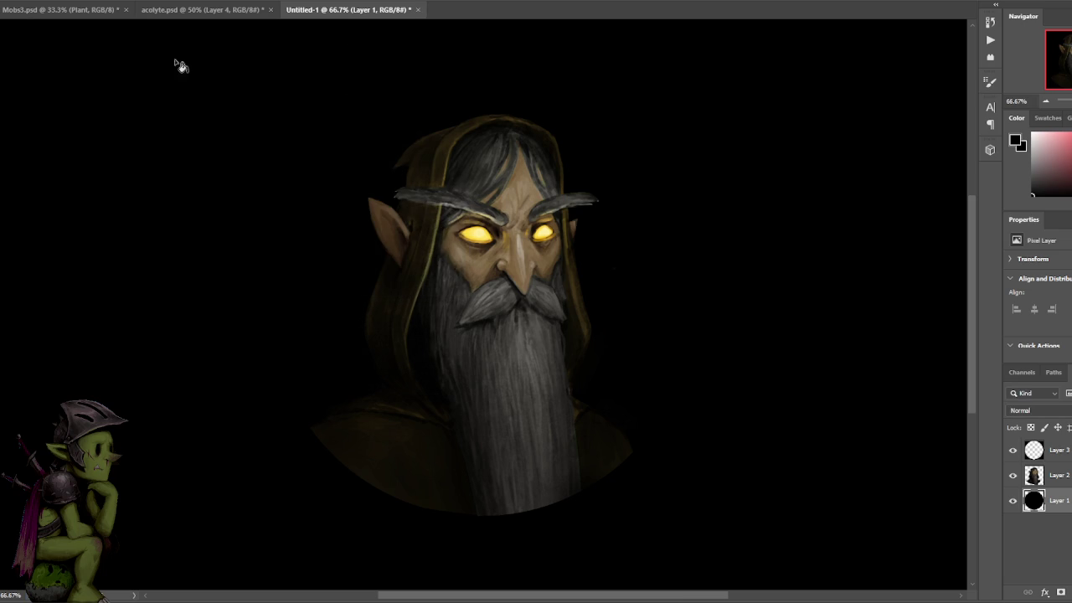
{"action": "left_click", "coordinate": [5, 2]}
{"action": "left_click", "coordinate": [5, 2]}
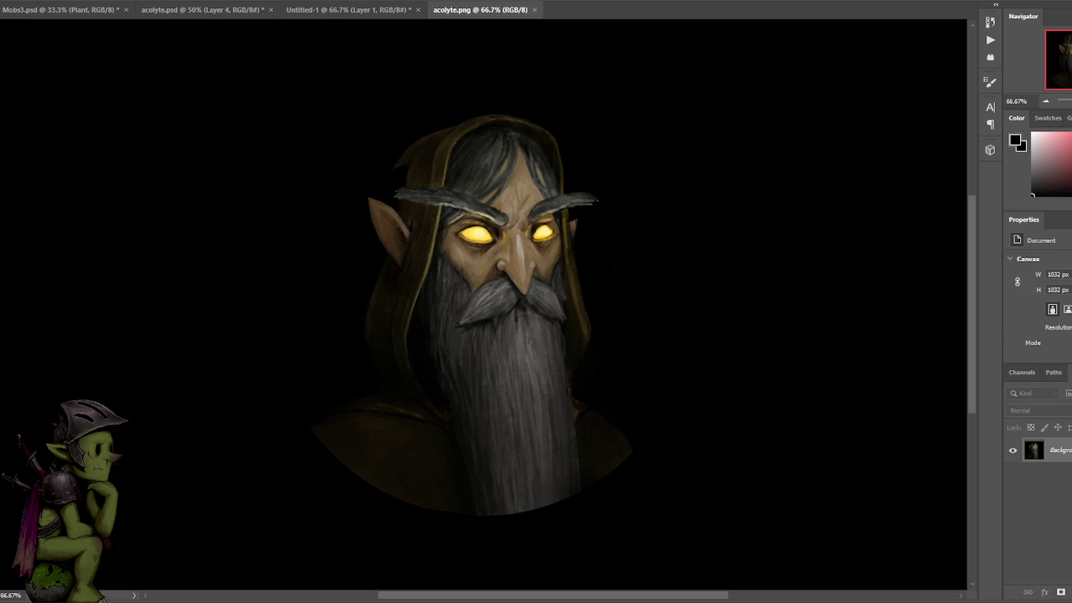
{"action": "left_click", "coordinate": [38, 1]}
{"action": "left_click", "coordinate": [72, 65]}
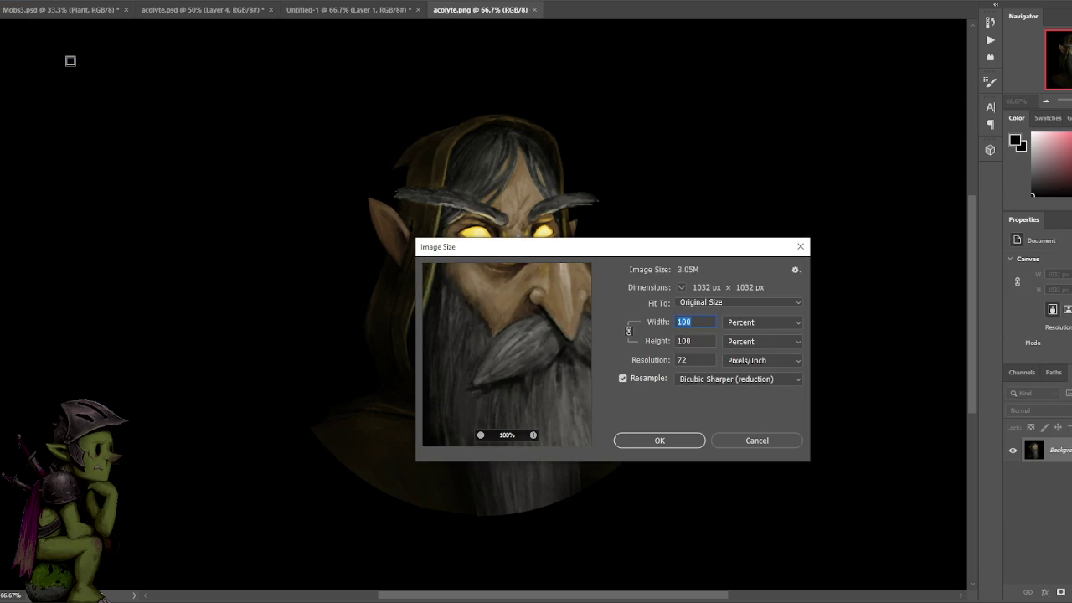
{"action": "key", "text": "Escape"}
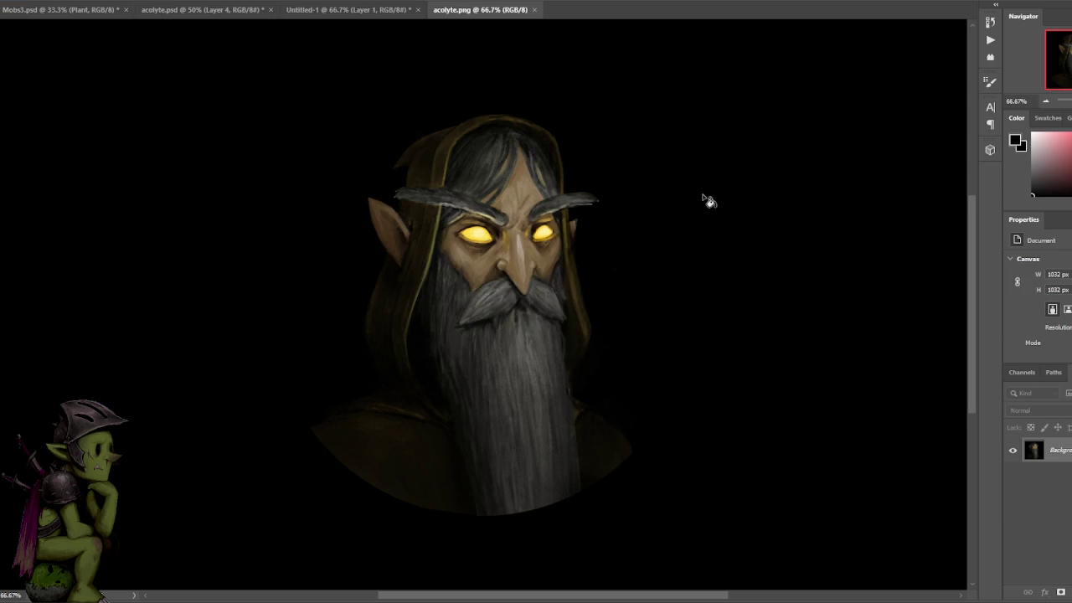
- View acolyte.png at 33.3%, close it, and return to acolyte.psd
{"action": "key", "text": "ctrl+minus"}
{"action": "key", "text": "ctrl+minus"}
{"action": "key", "text": "ctrl+minus"}
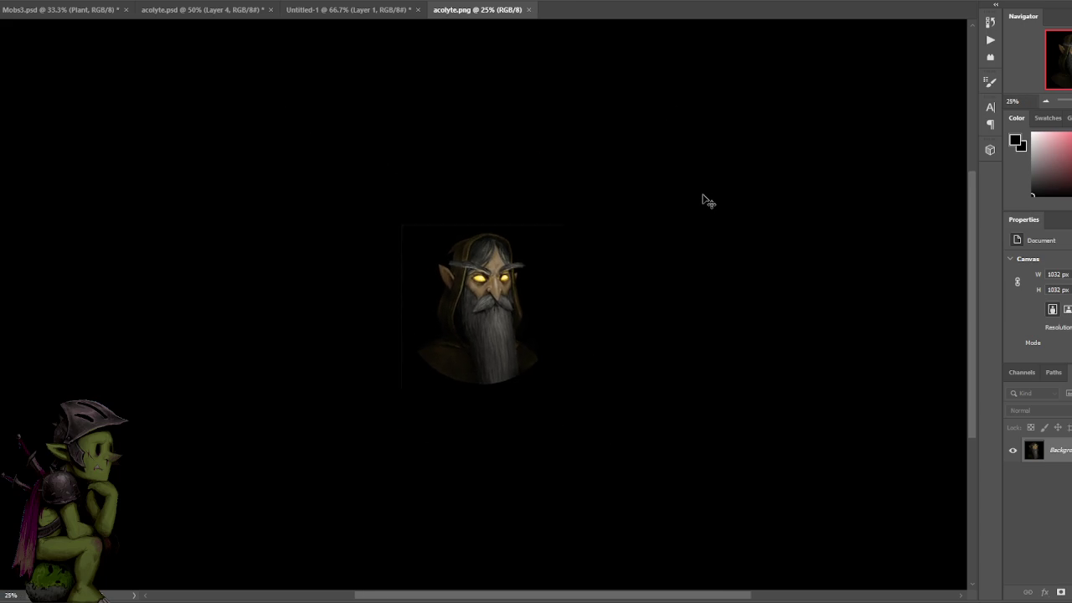
{"action": "key", "text": "ctrl+plus"}
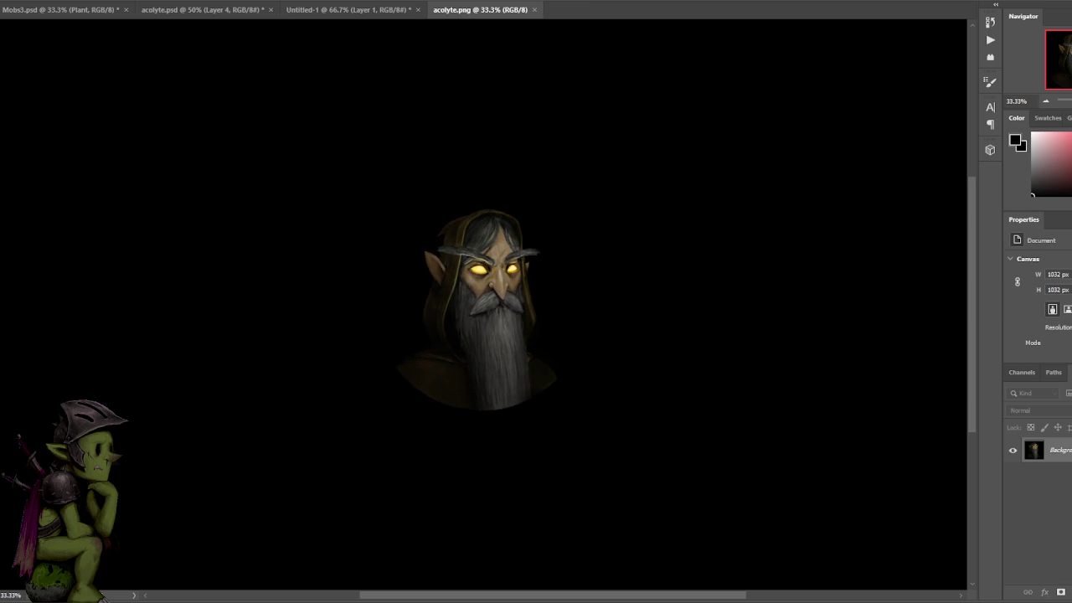
{"action": "left_click", "coordinate": [534, 9]}
{"action": "left_click", "coordinate": [222, 10]}
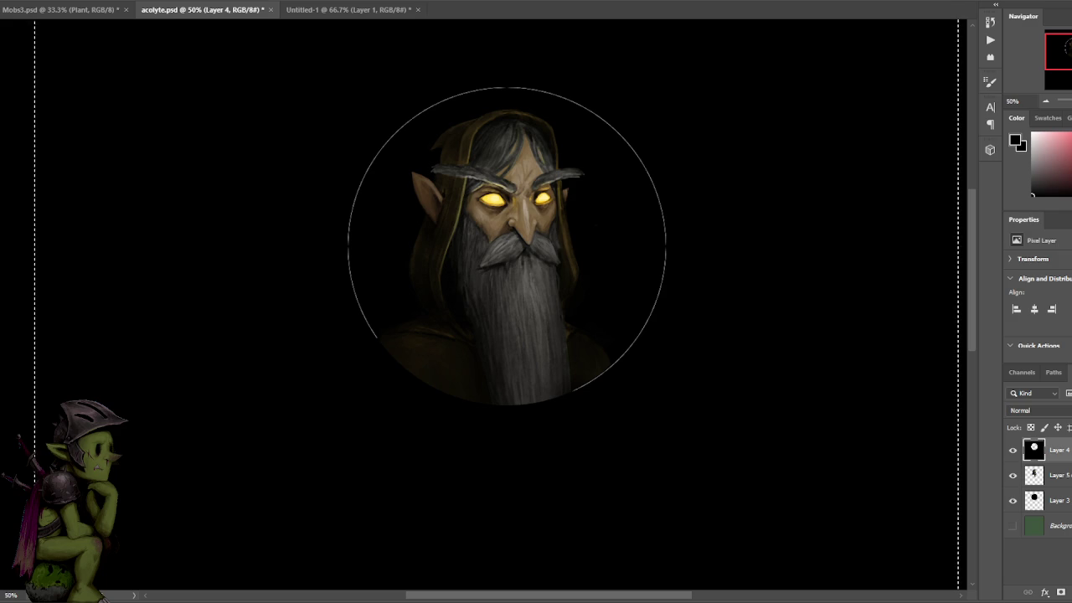
- Remove the rectangular edge selection in acolyte.psd with Ctrl+D
{"action": "key", "text": "ctrl+d"}
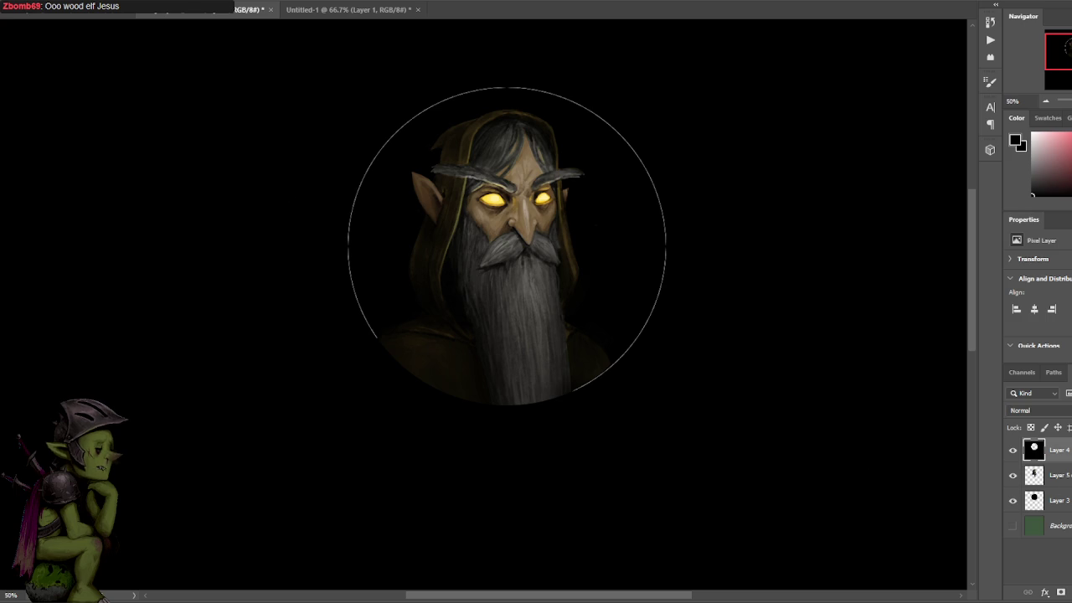
- Return to Untitled-1 at 100% zoom and sample the face's tan-brown colour
{"action": "left_click", "coordinate": [1039, 474]}
{"action": "scroll", "coordinate": [559, 165], "scroll_direction": "up", "scroll_amount": 2}
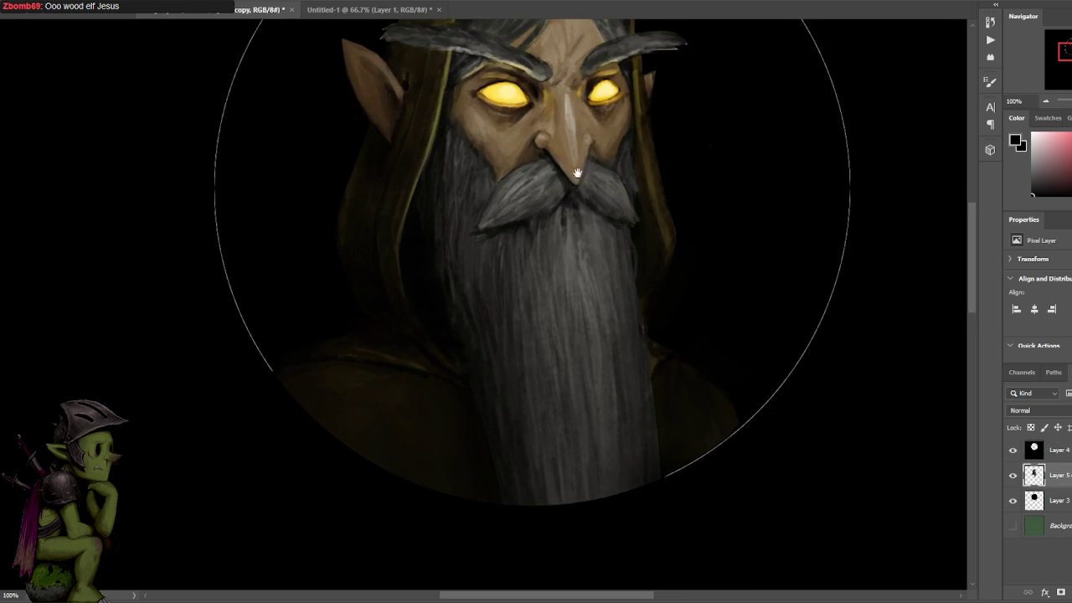
{"action": "left_click", "coordinate": [372, 10]}
{"action": "key", "text": "ctrl+plus"}
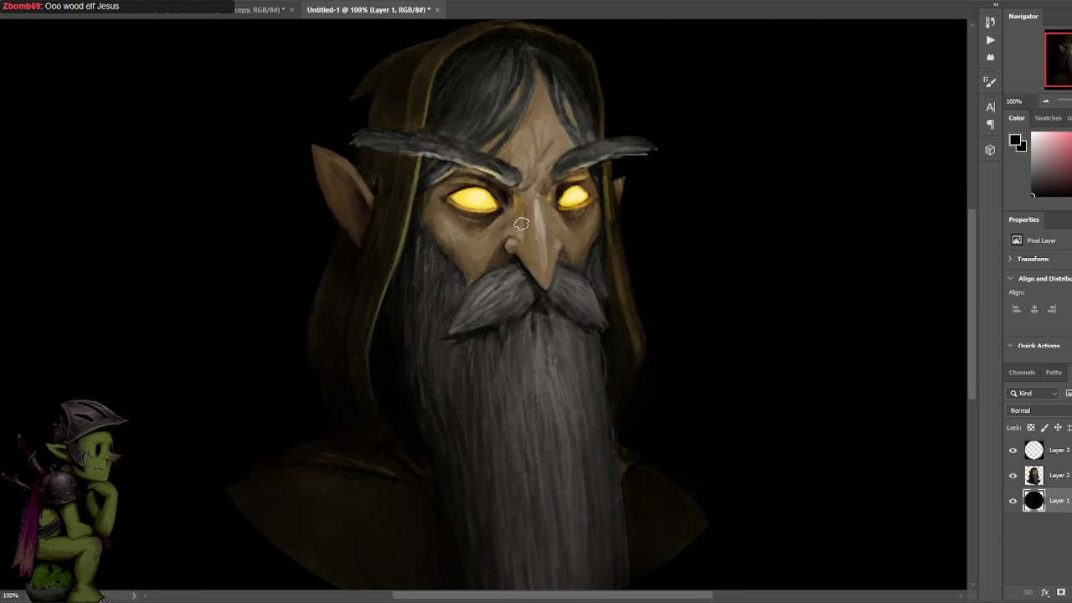
{"action": "left_click", "coordinate": [496, 241], "text": "alt"}
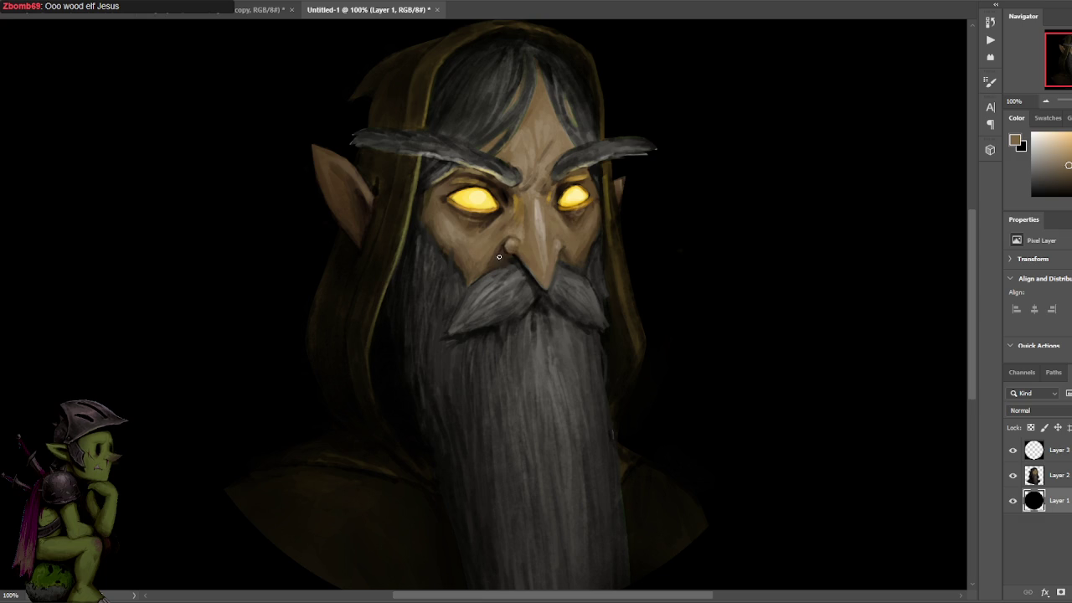
- On Layer 2, sample skin, tan and dark nostril colours near the nose, then zoom to 50%
{"action": "key", "text": "alt+bracketright"}
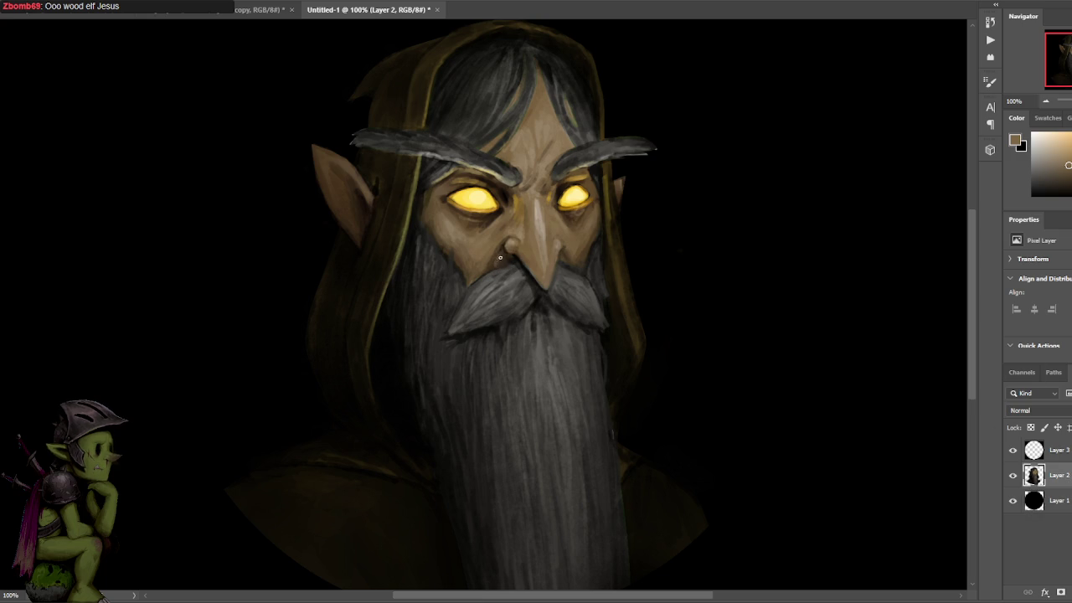
{"action": "left_click", "coordinate": [508, 256], "text": "alt"}
{"action": "left_click", "coordinate": [498, 261], "text": "alt"}
{"action": "left_click", "coordinate": [494, 244], "text": "alt"}
{"action": "left_click", "coordinate": [506, 243], "text": "alt"}
{"action": "key", "text": "ctrl+minus"}
{"action": "key", "text": "ctrl+minus"}
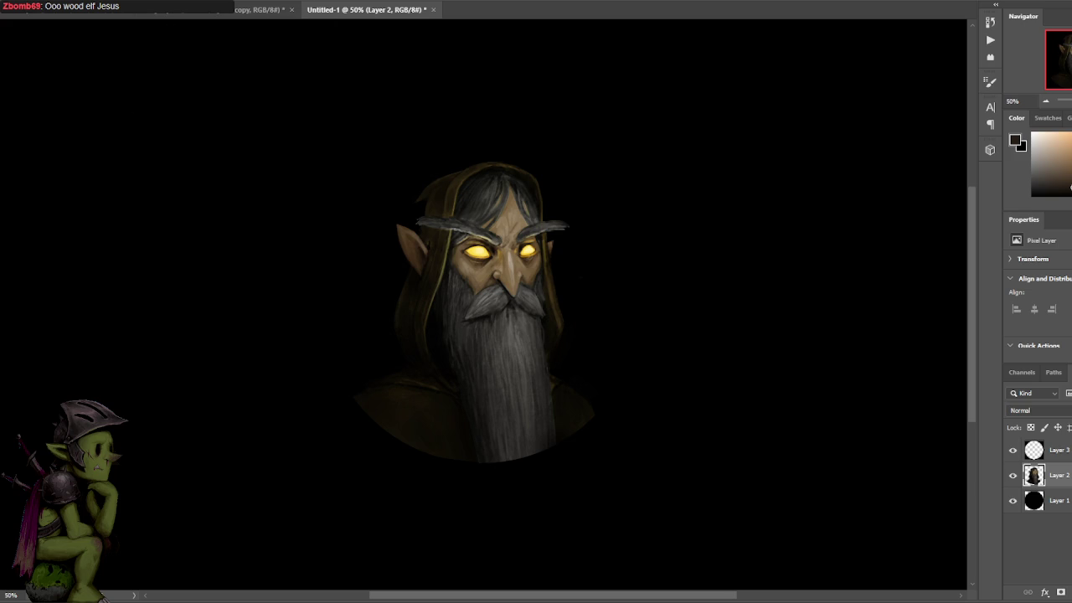
- Close acolyte.psd discarding its changes, then begin saving Untitled-1 as a PNG
{"action": "left_click", "coordinate": [291, 10]}
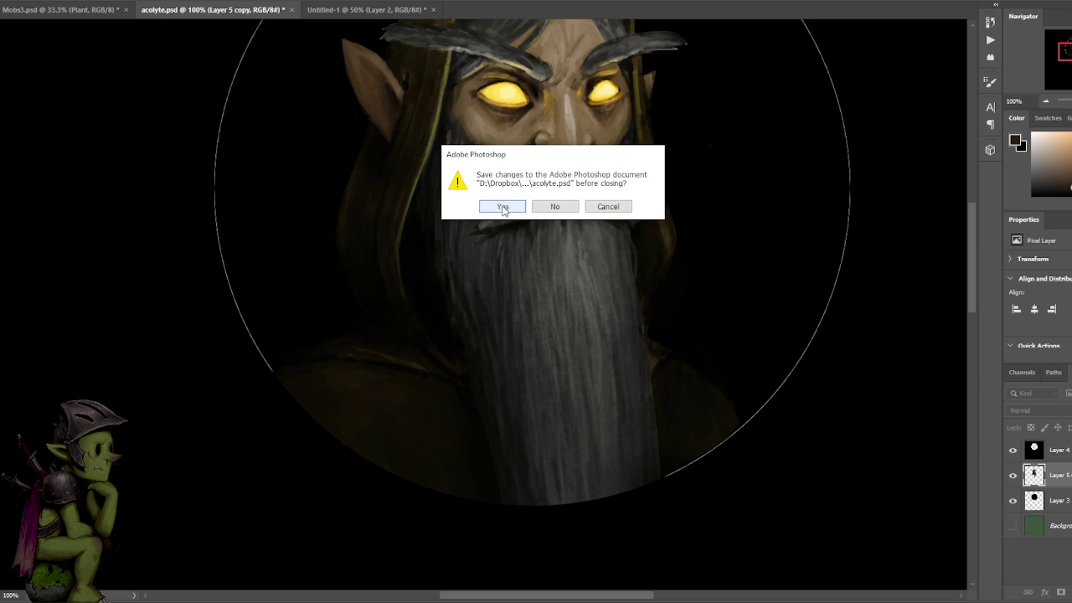
{"action": "left_click", "coordinate": [558, 207]}
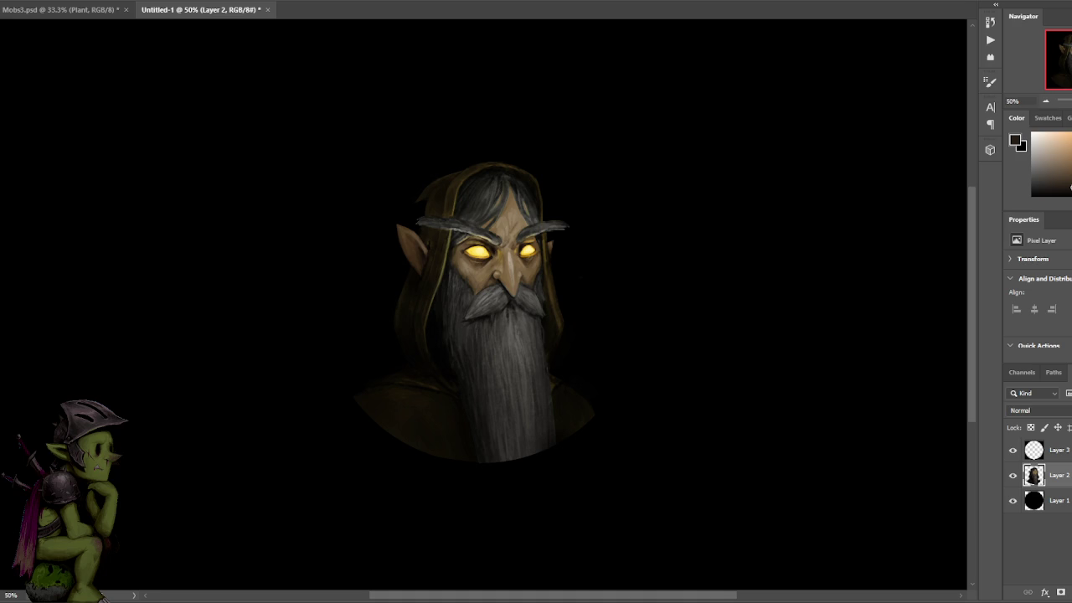
{"action": "left_click", "coordinate": [429, 226]}
{"action": "key", "text": "ctrl+s"}
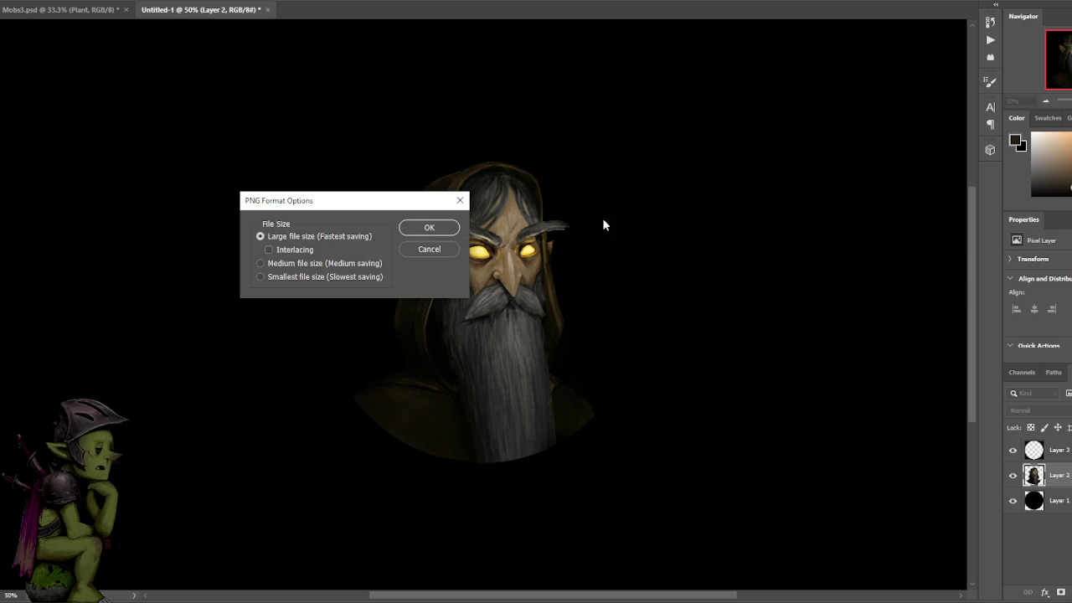
- Accept the PNG Format Options at Large file size to write the portrait PNG
{"action": "left_click", "coordinate": [431, 227]}
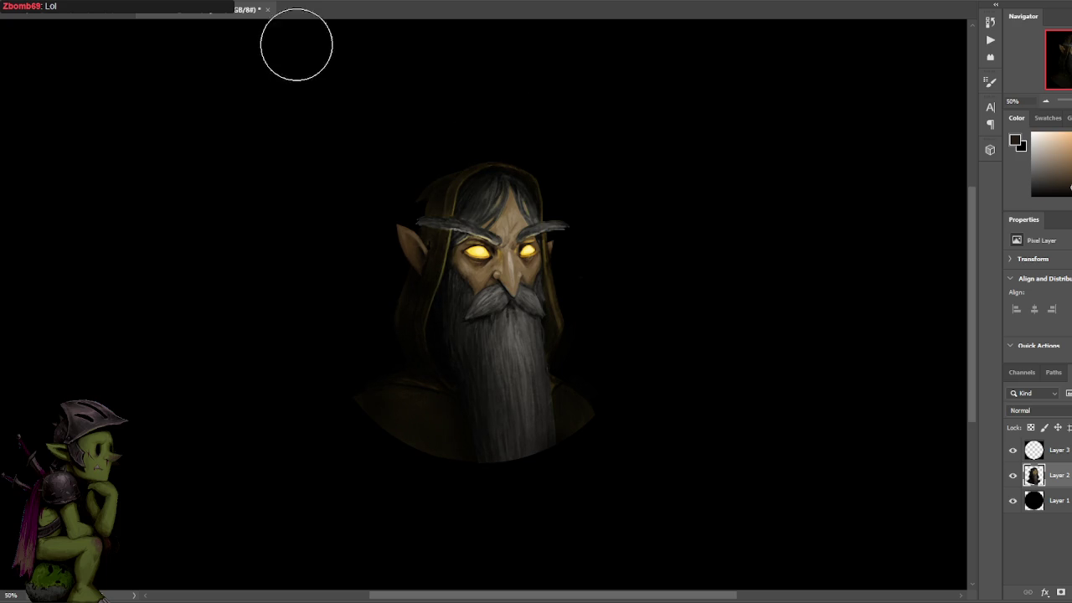
- Close Untitled-1 without saving after two cancelled attempts, then show the Open Recent list
{"action": "left_click", "coordinate": [268, 10]}
{"action": "left_click", "coordinate": [603, 207]}
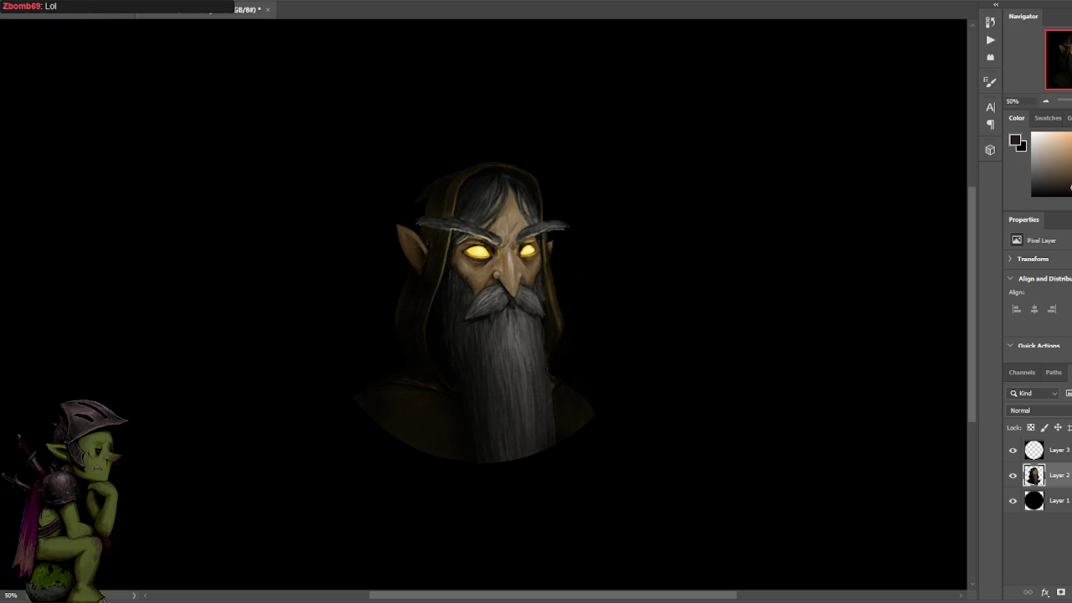
{"action": "left_click", "coordinate": [268, 9]}
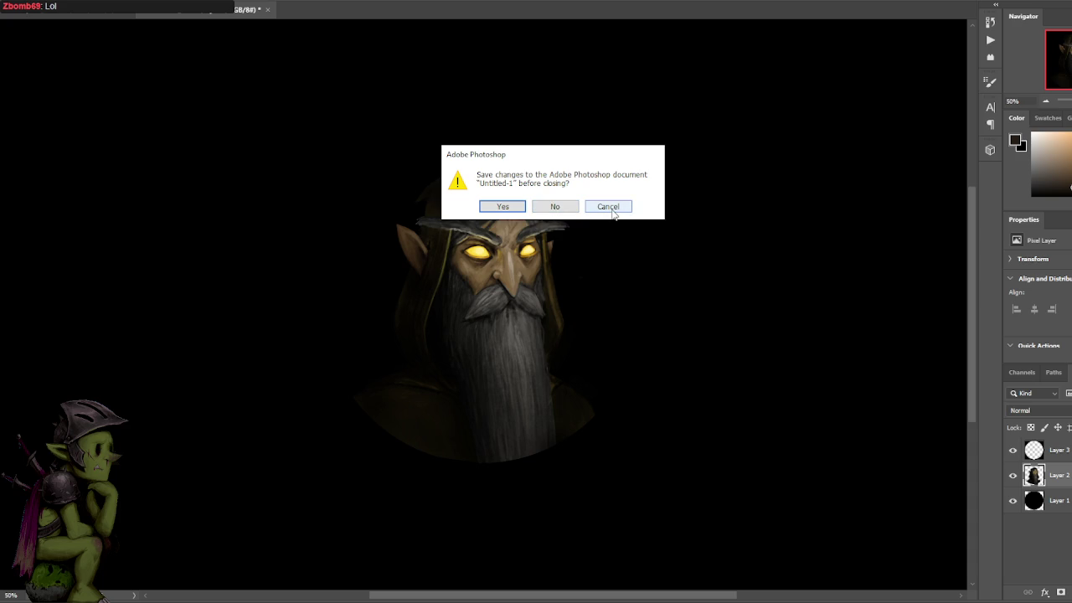
{"action": "left_click", "coordinate": [608, 207]}
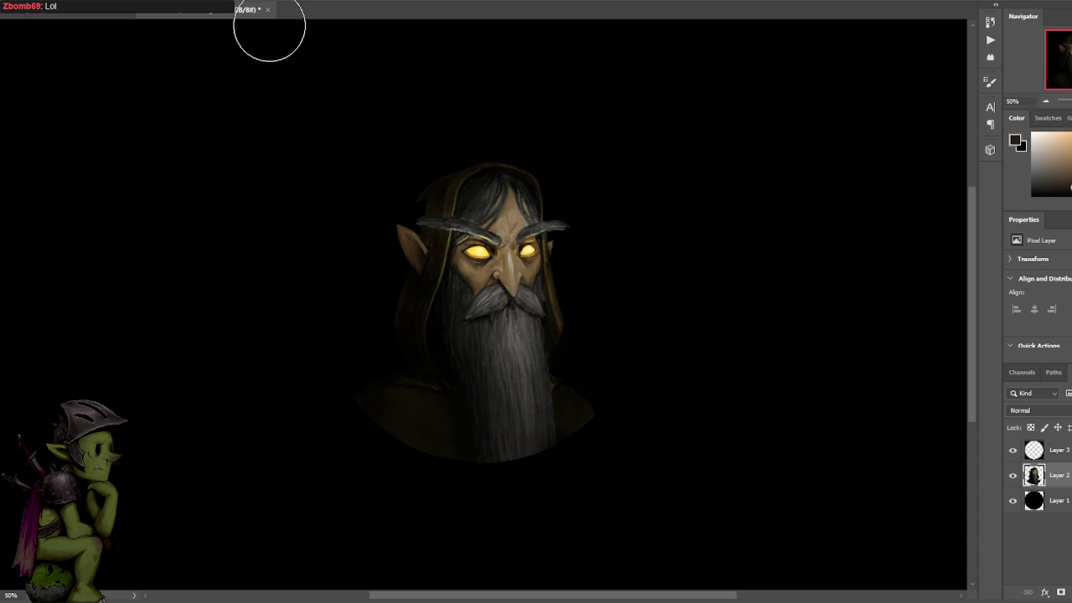
{"action": "left_click", "coordinate": [268, 10]}
{"action": "left_click", "coordinate": [556, 206]}
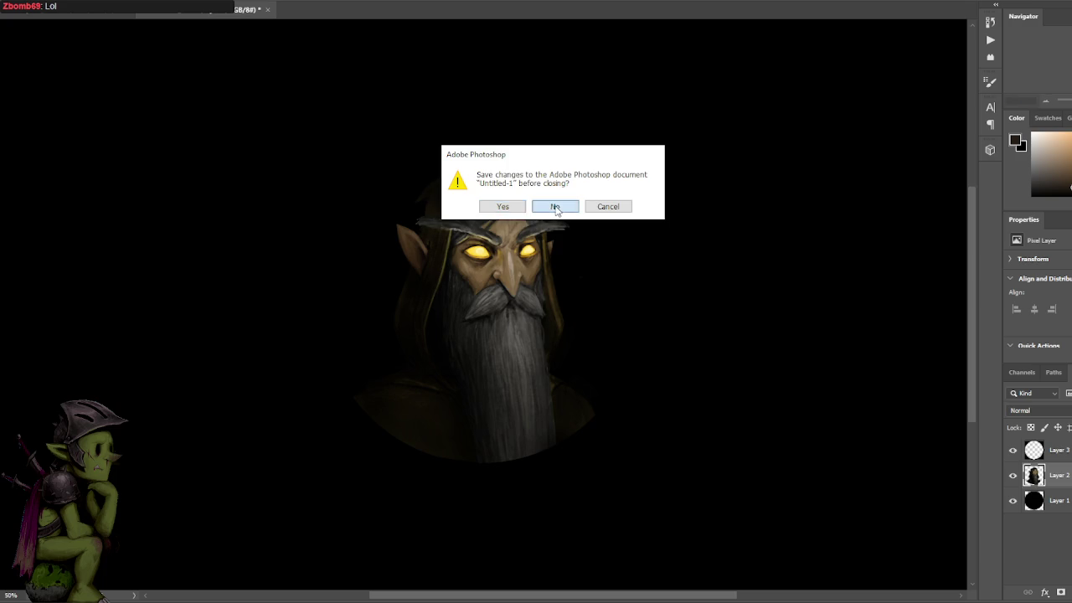
{"action": "left_click", "coordinate": [12, 5]}
{"action": "mouse_move", "coordinate": [23, 43]}
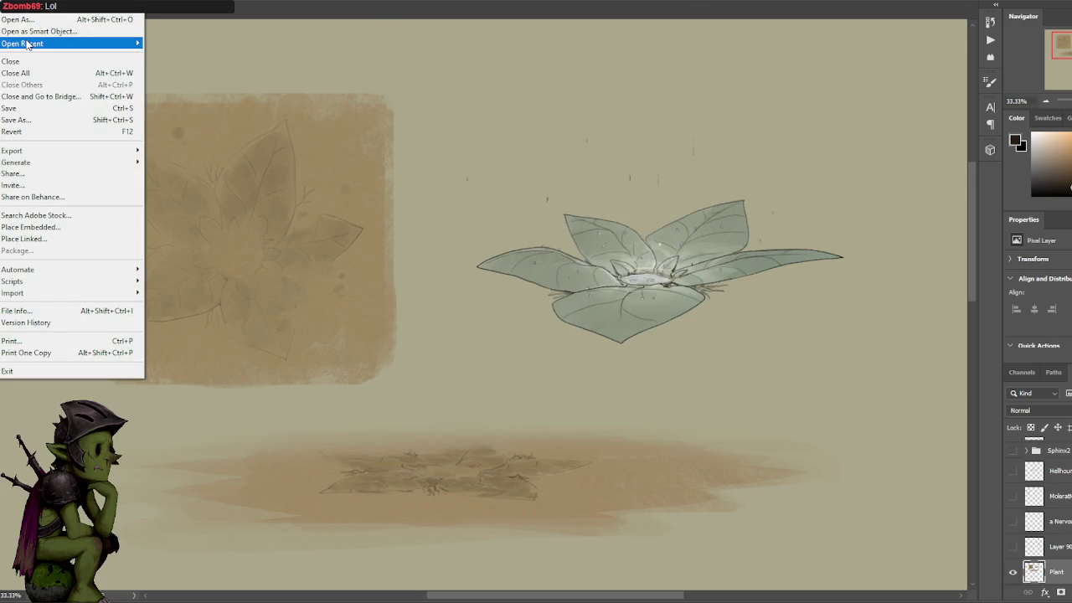
- Try reopening acolyte.psd from recent files, dismiss the invalid-document error, and select the brush
{"action": "left_click", "coordinate": [217, 55]}
{"action": "left_click", "coordinate": [549, 205]}
{"action": "left_click", "coordinate": [13, 5]}
{"action": "key", "text": "Escape"}
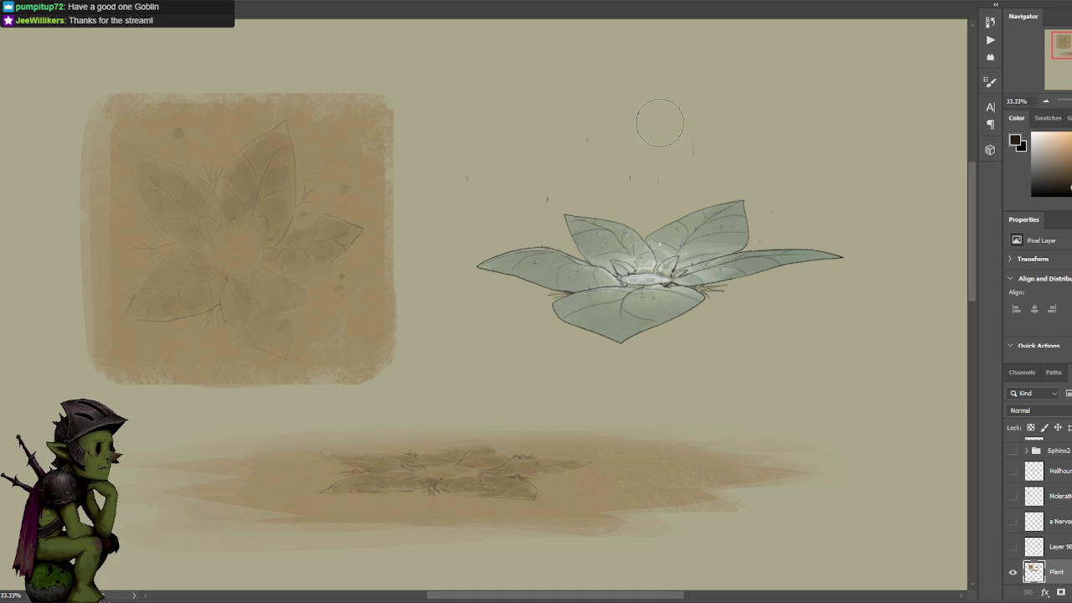
{"action": "key", "text": "b"}
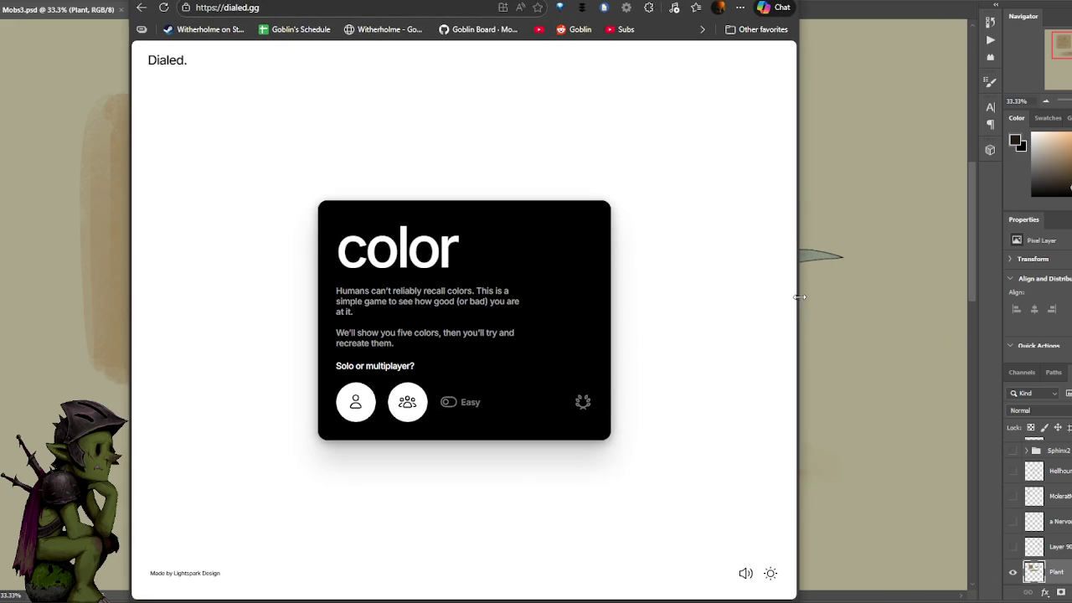
- Narrow the browser, then dial in the muted, slightly darker purple and submit it for 9.31
{"action": "left_click_drag", "start_coordinate": [800, 296], "coordinate": [555, 300]}
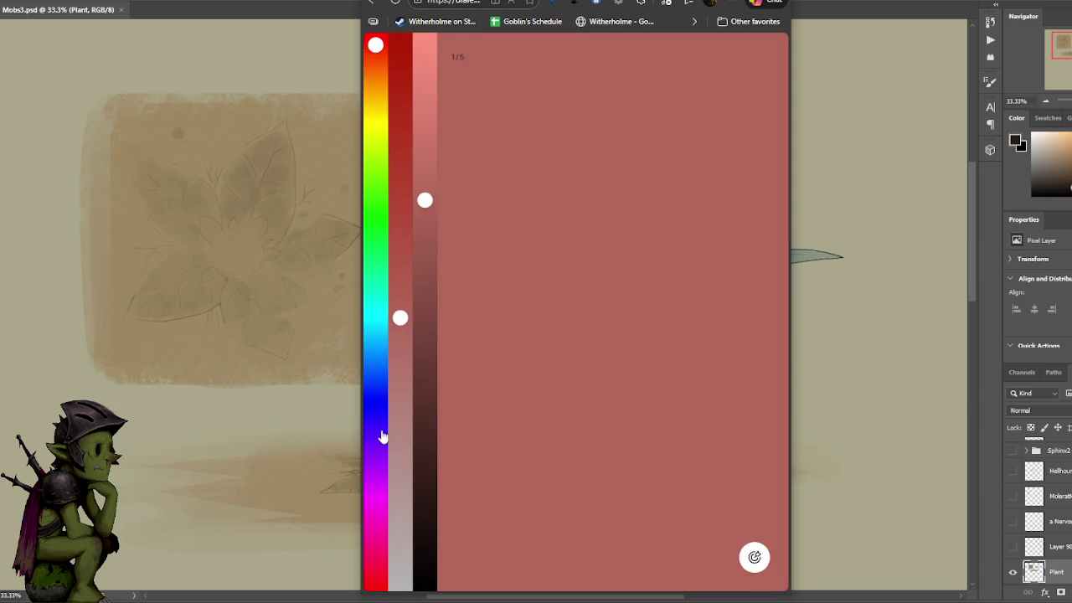
{"action": "left_click", "coordinate": [376, 439]}
{"action": "left_click_drag", "start_coordinate": [375, 439], "coordinate": [374, 435]}
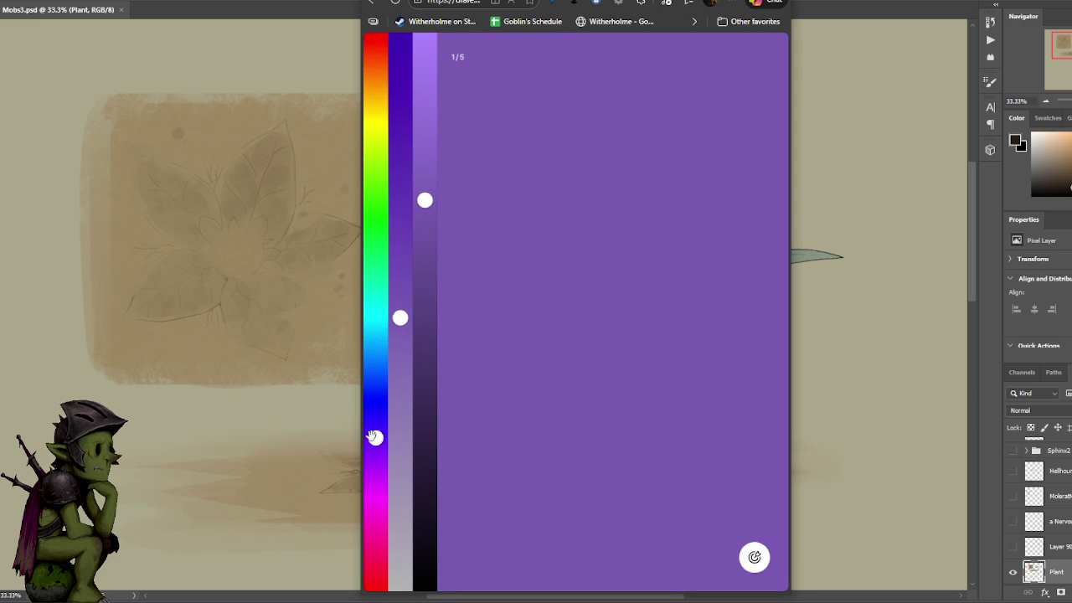
{"action": "left_click_drag", "start_coordinate": [400, 317], "coordinate": [399, 357]}
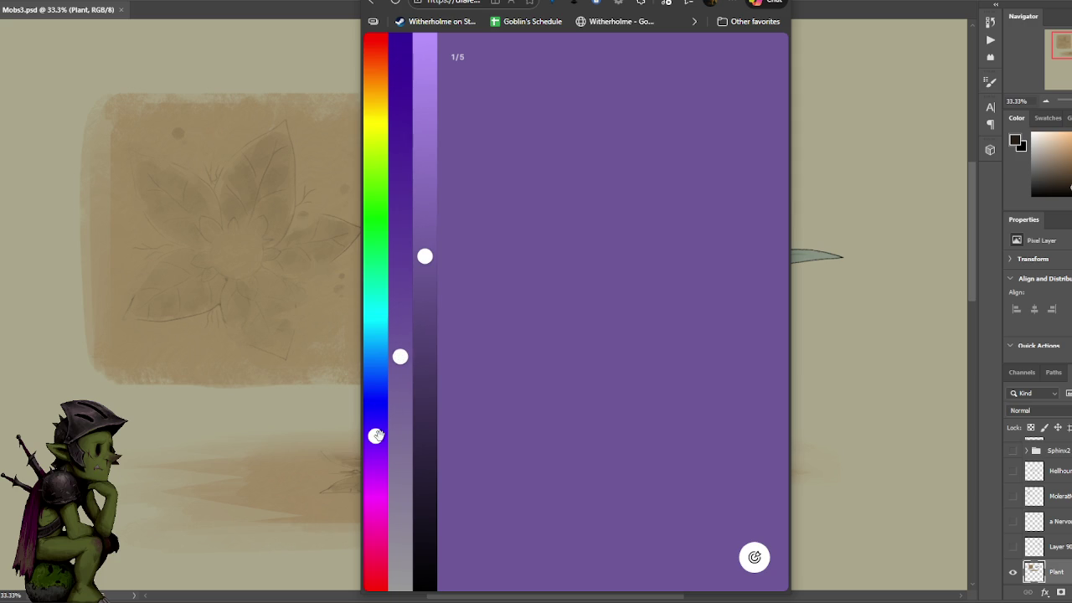
{"action": "left_click_drag", "start_coordinate": [400, 356], "coordinate": [401, 369]}
{"action": "left_click_drag", "start_coordinate": [424, 256], "coordinate": [425, 273]}
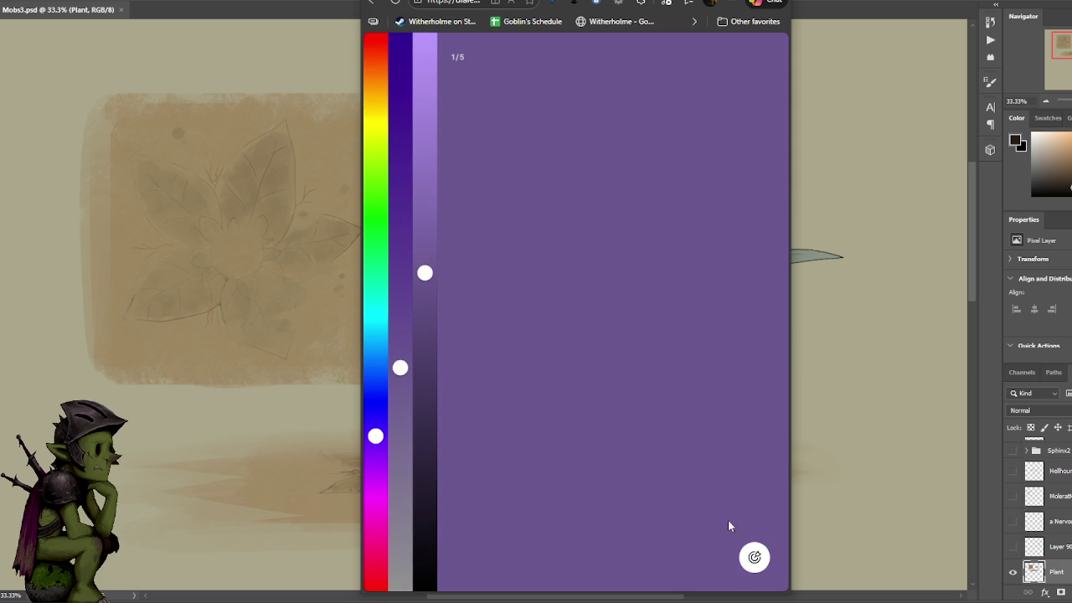
{"action": "left_click", "coordinate": [754, 557]}
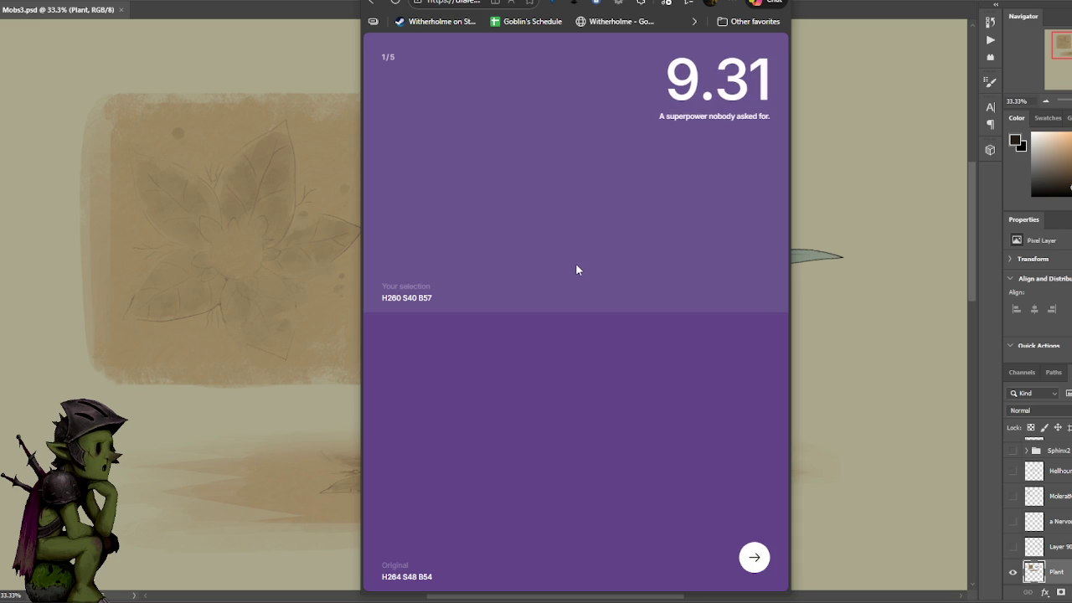
- Dial the second colour to a magenta-tinted near-black with hue, saturation and brightness sliders, scoring 8.82
{"action": "left_click", "coordinate": [753, 557]}
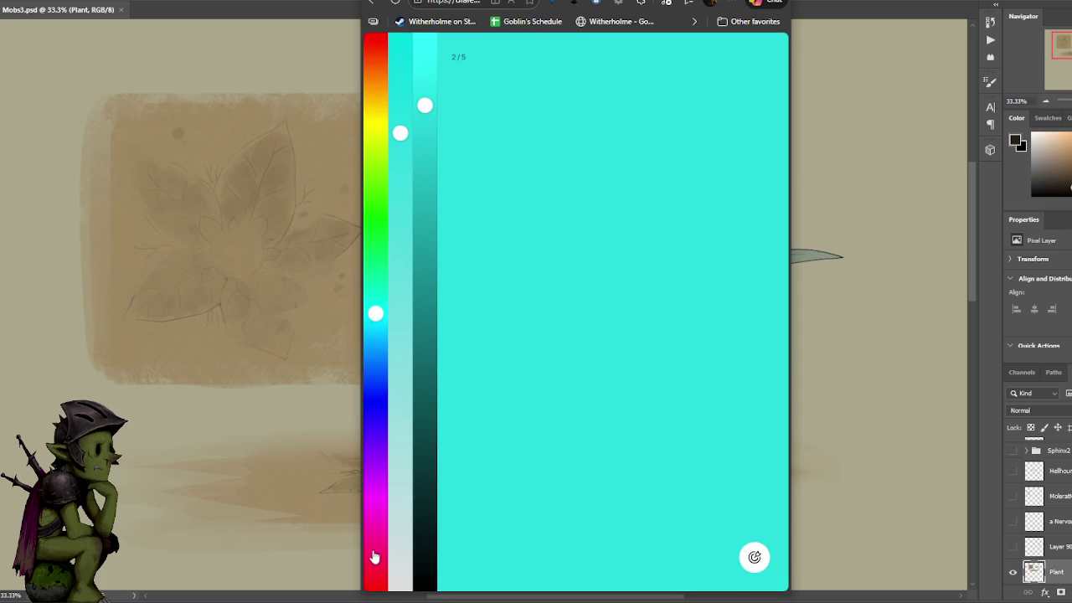
{"action": "left_click_drag", "start_coordinate": [374, 557], "coordinate": [375, 571]}
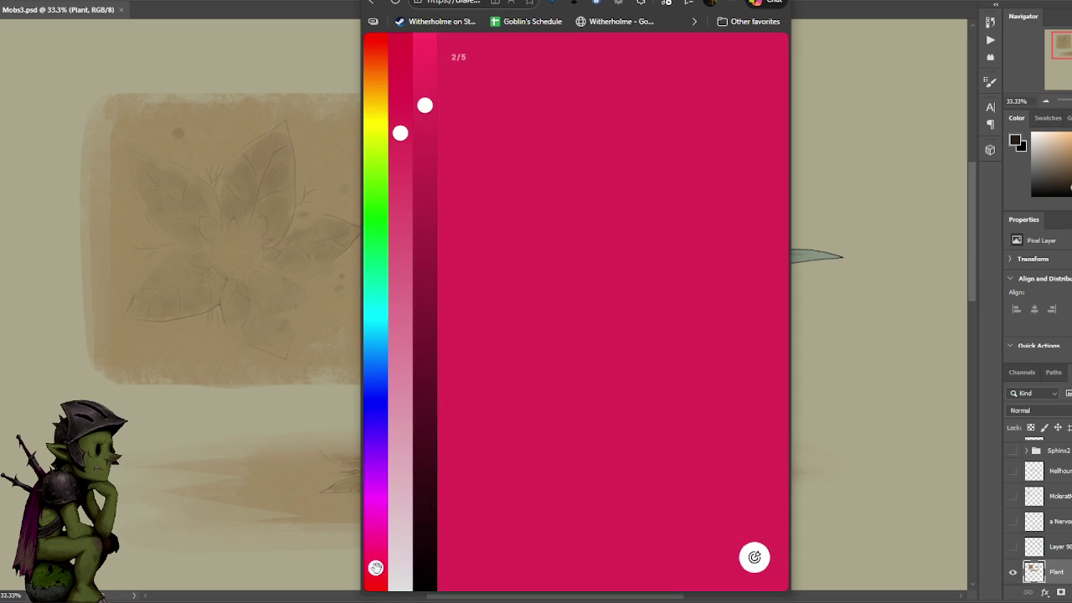
{"action": "left_click", "coordinate": [400, 529]}
{"action": "left_click", "coordinate": [424, 563]}
{"action": "left_click_drag", "start_coordinate": [401, 529], "coordinate": [399, 479]}
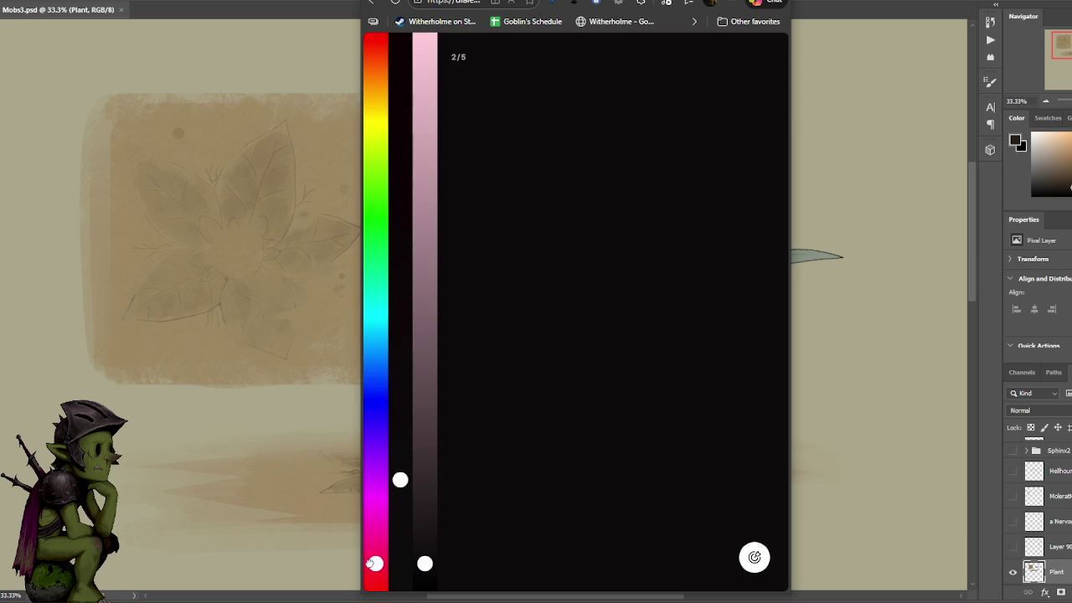
{"action": "left_click_drag", "start_coordinate": [369, 554], "coordinate": [375, 538]}
{"action": "mouse_move", "coordinate": [374, 67]}
{"action": "left_mouse_down"}
{"action": "mouse_move", "coordinate": [366, 557]}
{"action": "mouse_move", "coordinate": [366, 529]}
{"action": "left_mouse_up"}
{"action": "left_click_drag", "start_coordinate": [400, 480], "coordinate": [400, 434]}
{"action": "left_click_drag", "start_coordinate": [425, 546], "coordinate": [425, 564]}
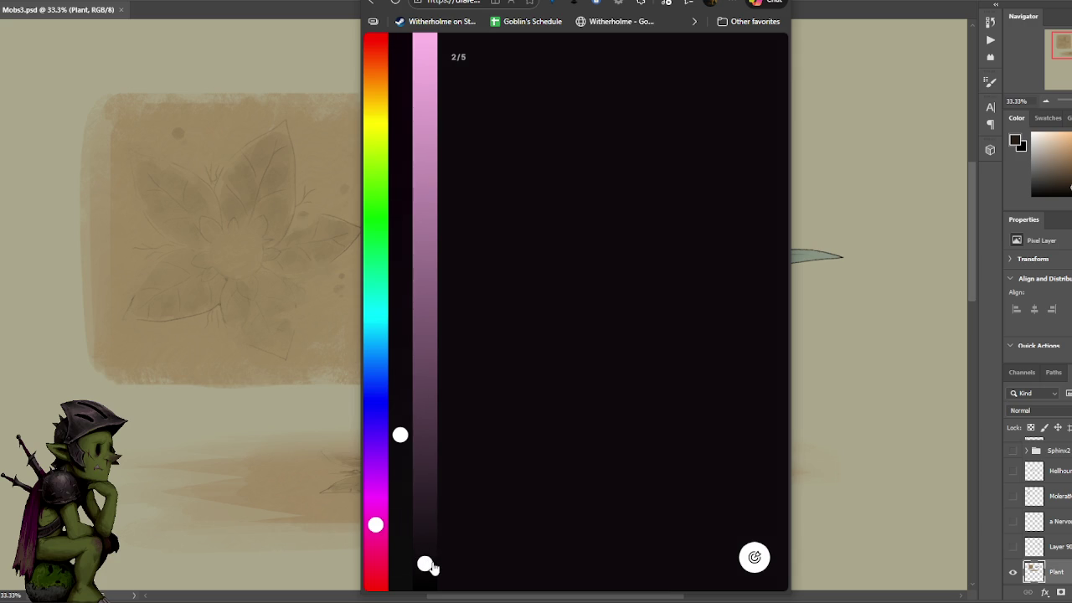
{"action": "left_click_drag", "start_coordinate": [400, 435], "coordinate": [400, 439]}
{"action": "mouse_move", "coordinate": [375, 525]}
{"action": "left_mouse_down"}
{"action": "mouse_move", "coordinate": [375, 514]}
{"action": "mouse_move", "coordinate": [379, 540]}
{"action": "left_mouse_up"}
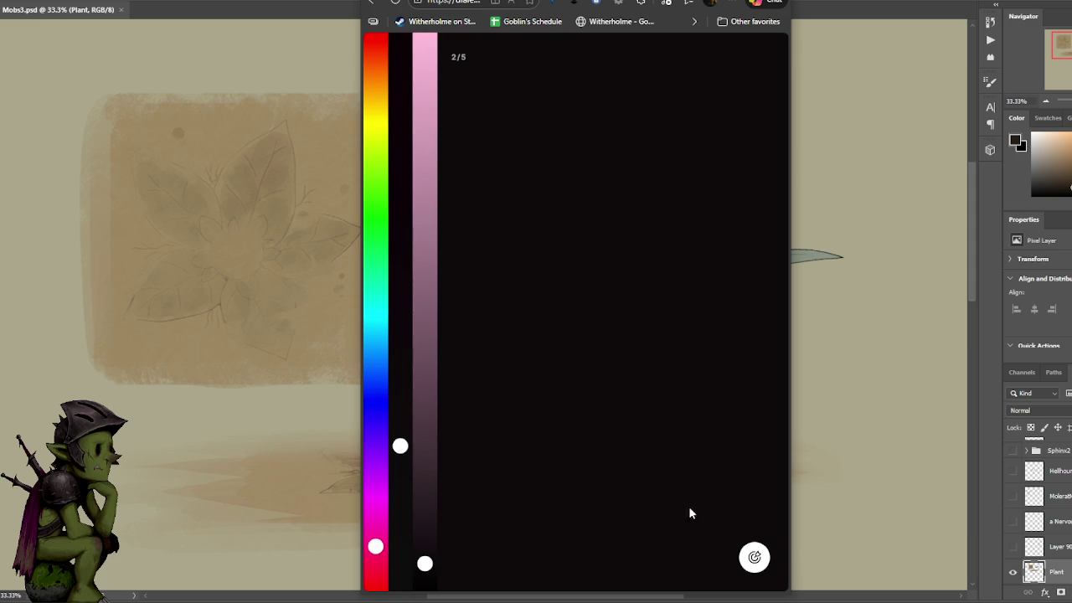
{"action": "left_click", "coordinate": [754, 557]}
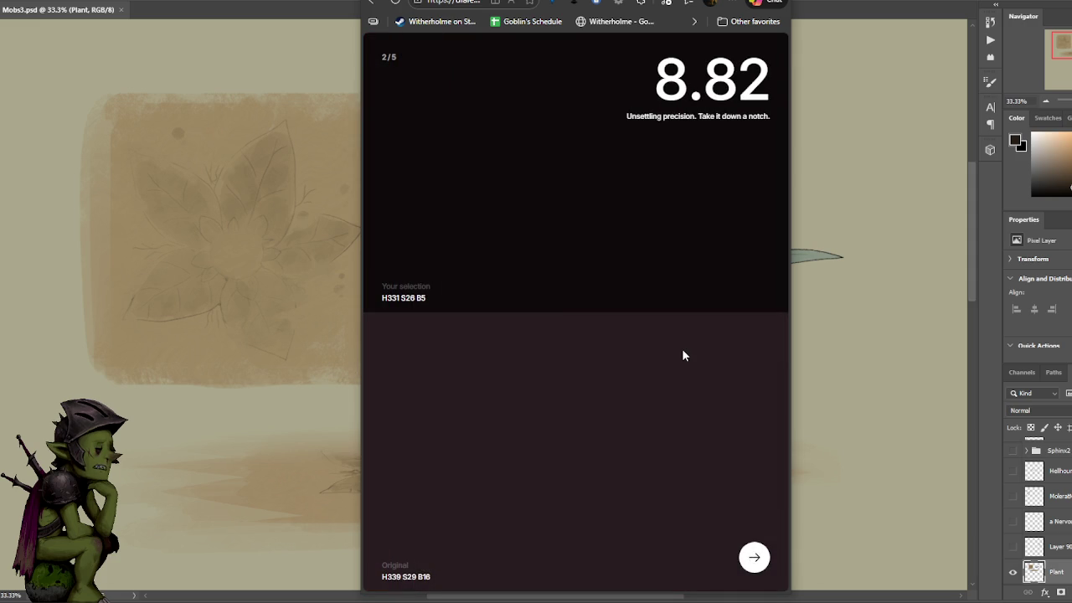
{"action": "left_click", "coordinate": [754, 556]}
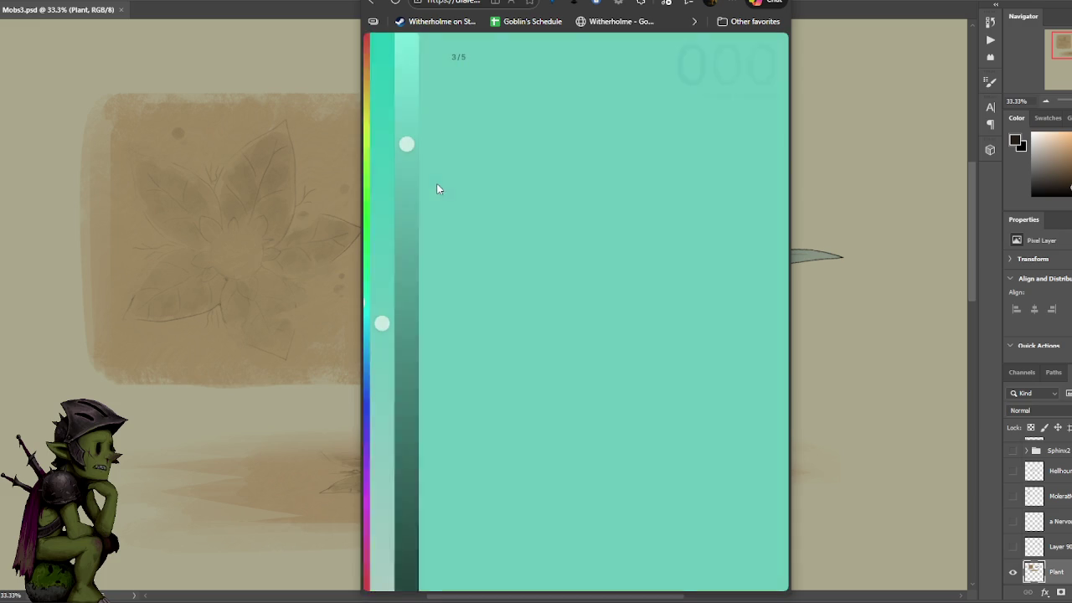
- Dial in the olive third colour with hue, saturation and brightness, and submit it for 9.82
{"action": "left_click", "coordinate": [400, 177]}
{"action": "left_click", "coordinate": [375, 126]}
{"action": "mouse_move", "coordinate": [424, 144]}
{"action": "left_mouse_down"}
{"action": "mouse_move", "coordinate": [424, 324]}
{"action": "mouse_move", "coordinate": [424, 300]}
{"action": "left_mouse_up"}
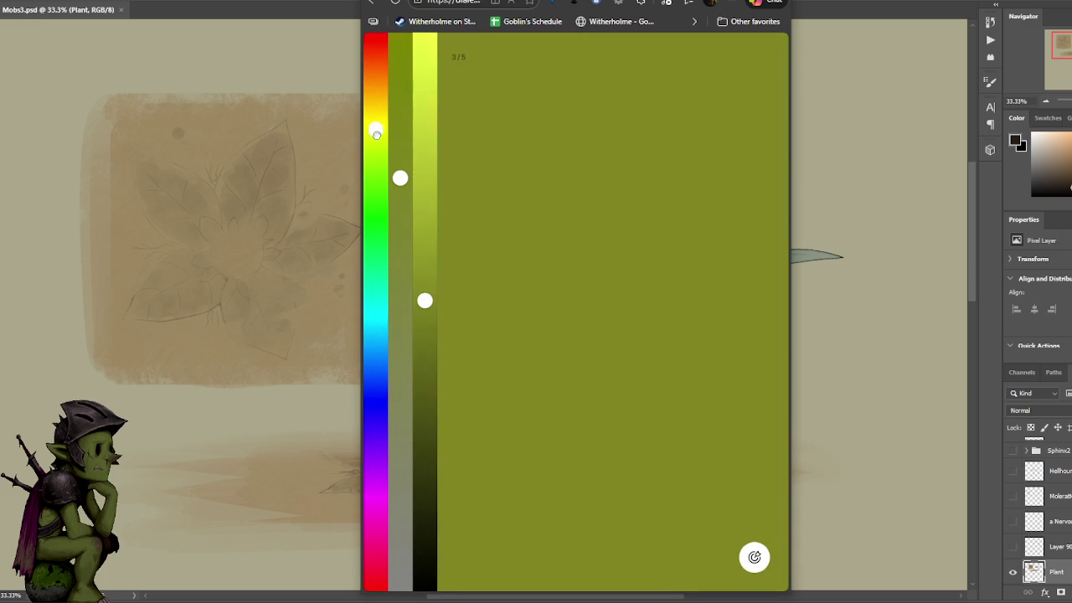
{"action": "left_click_drag", "start_coordinate": [376, 134], "coordinate": [378, 129]}
{"action": "left_click_drag", "start_coordinate": [401, 175], "coordinate": [401, 139]}
{"action": "mouse_move", "coordinate": [425, 301]}
{"action": "left_mouse_down"}
{"action": "mouse_move", "coordinate": [424, 316]}
{"action": "mouse_move", "coordinate": [426, 301]}
{"action": "left_mouse_up"}
{"action": "left_click_drag", "start_coordinate": [401, 138], "coordinate": [401, 149]}
{"action": "left_click_drag", "start_coordinate": [426, 299], "coordinate": [425, 284]}
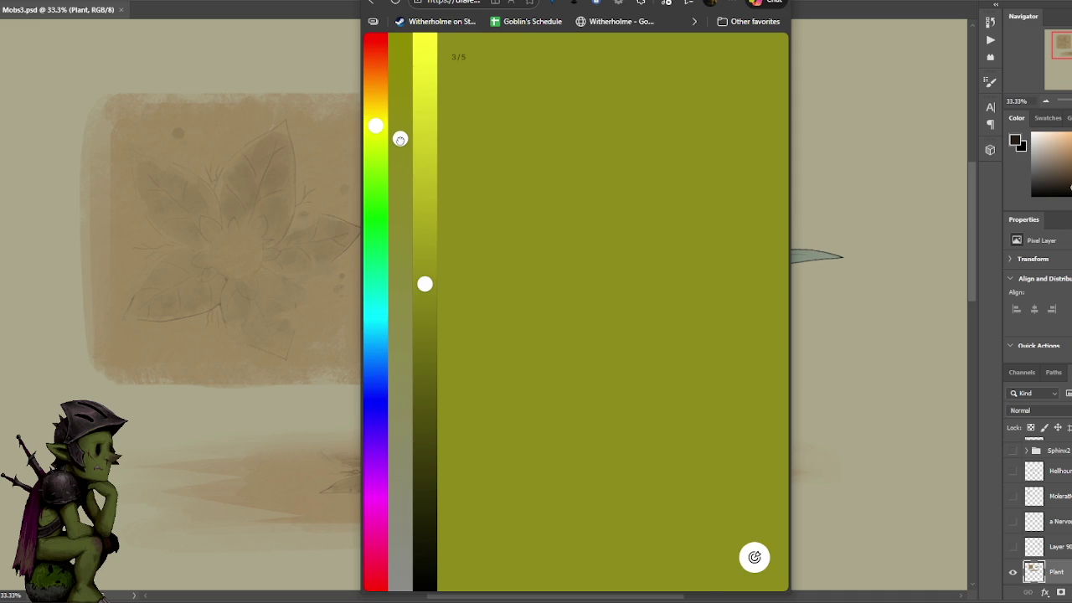
{"action": "left_click_drag", "start_coordinate": [425, 284], "coordinate": [424, 273]}
{"action": "left_click", "coordinate": [742, 566]}
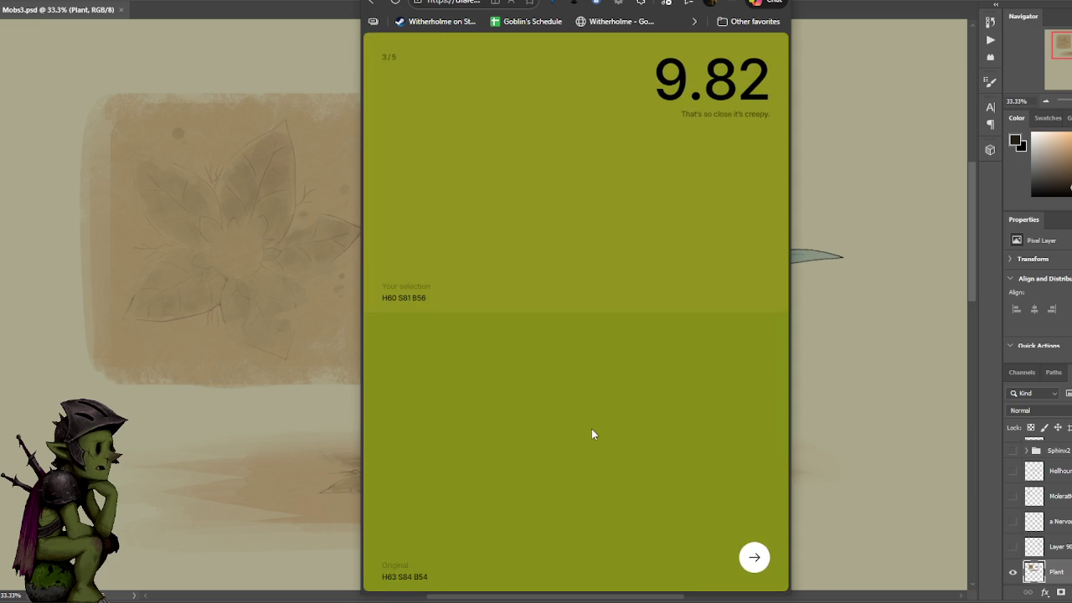
- In round four, dial a dark, slightly desaturated green and submit it, scoring 9.09
{"action": "left_click", "coordinate": [754, 558]}
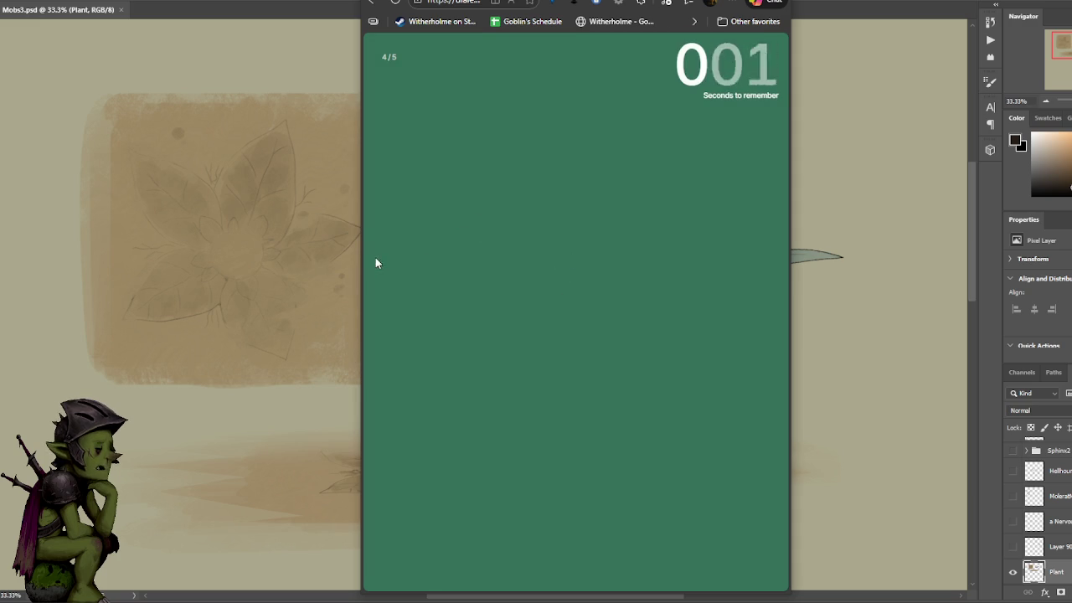
{"action": "left_click_drag", "start_coordinate": [376, 258], "coordinate": [377, 283]}
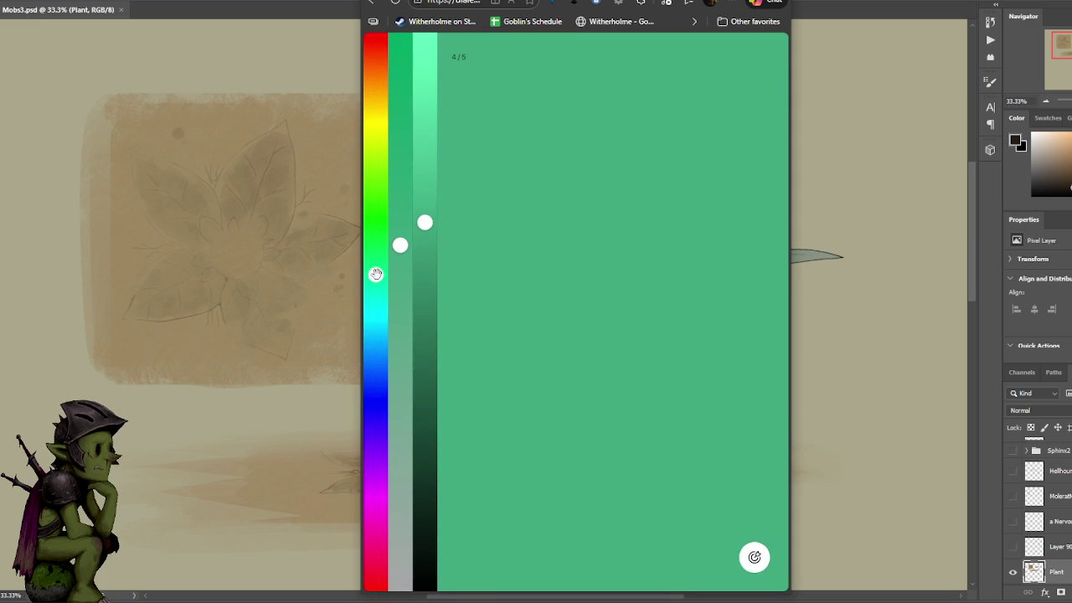
{"action": "left_click_drag", "start_coordinate": [434, 257], "coordinate": [425, 306]}
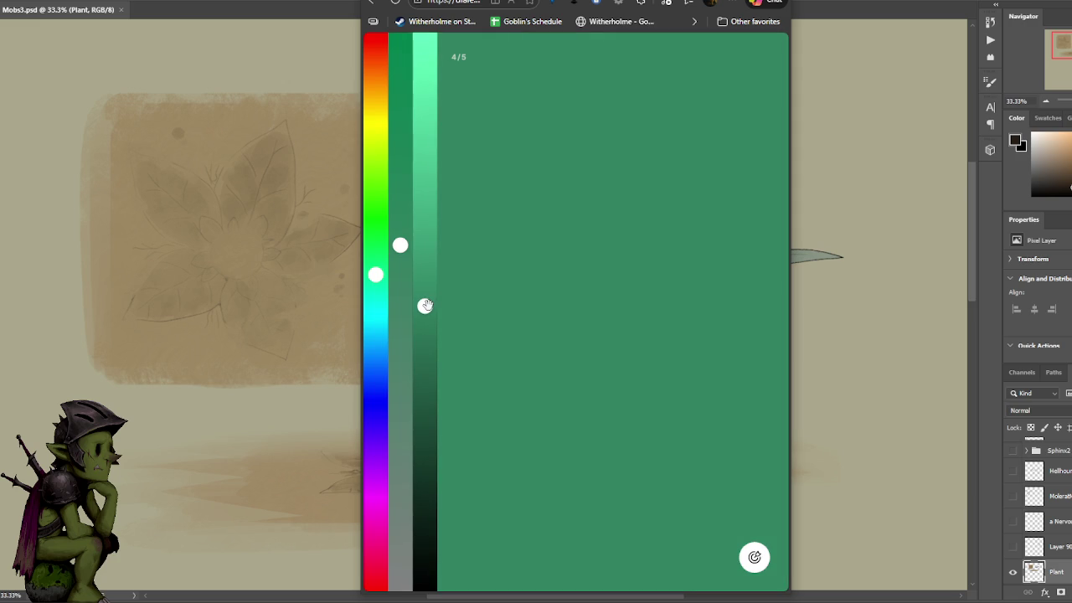
{"action": "left_click_drag", "start_coordinate": [400, 246], "coordinate": [400, 261]}
{"action": "mouse_move", "coordinate": [400, 264]}
{"action": "left_mouse_down"}
{"action": "mouse_move", "coordinate": [400, 290]}
{"action": "mouse_move", "coordinate": [400, 256]}
{"action": "left_mouse_up"}
{"action": "left_click_drag", "start_coordinate": [426, 306], "coordinate": [425, 317]}
{"action": "left_click", "coordinate": [753, 557]}
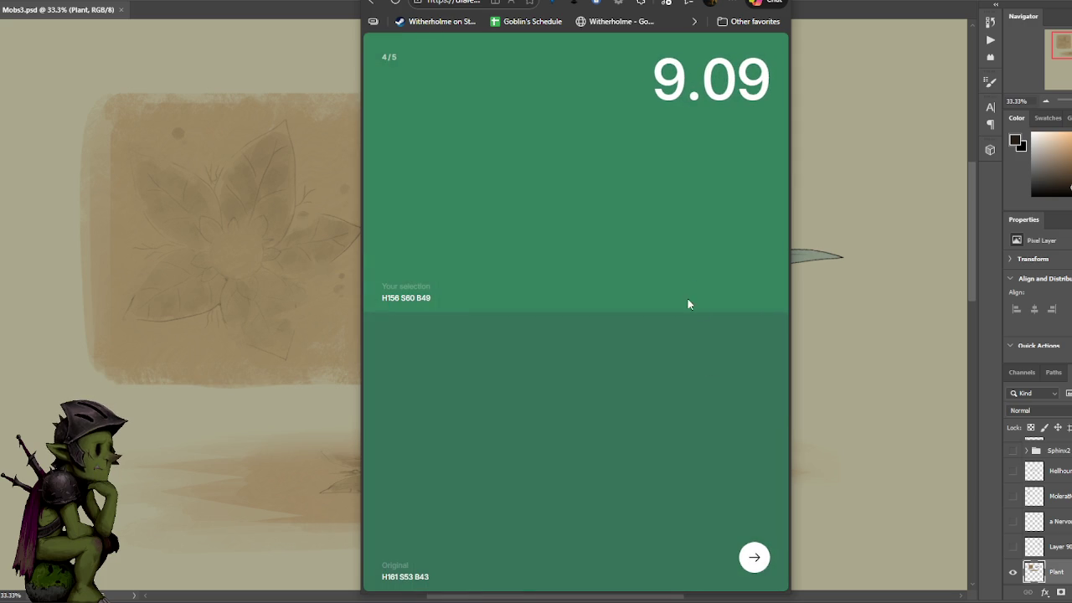
{"action": "left_click", "coordinate": [753, 559]}
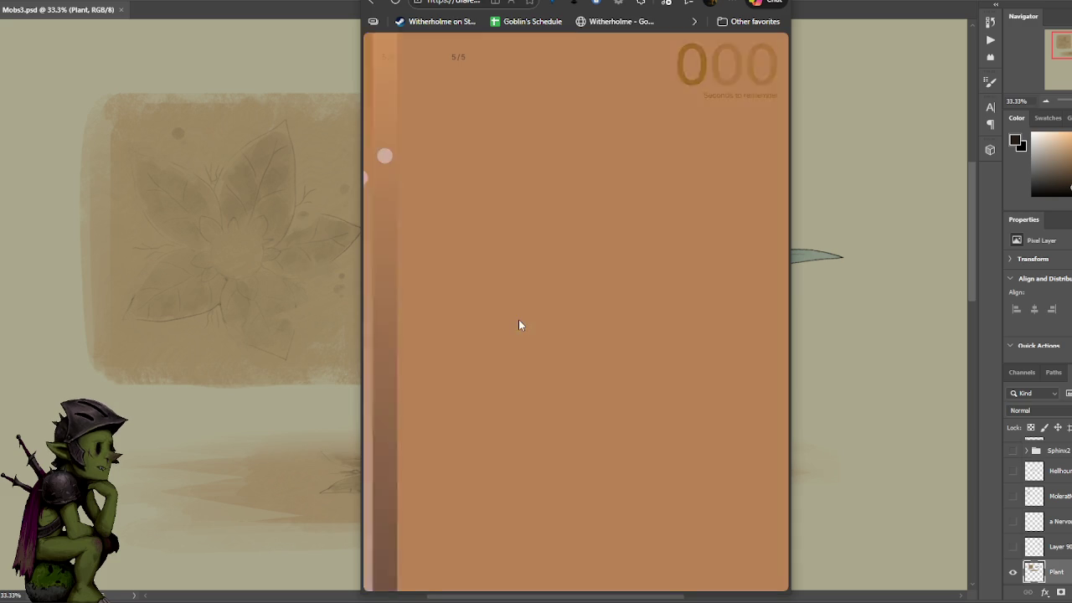
- Dial a bright, low-saturation lavender for round five, submit for 4.72, and view the 41.76/50 results
{"action": "left_click", "coordinate": [375, 463]}
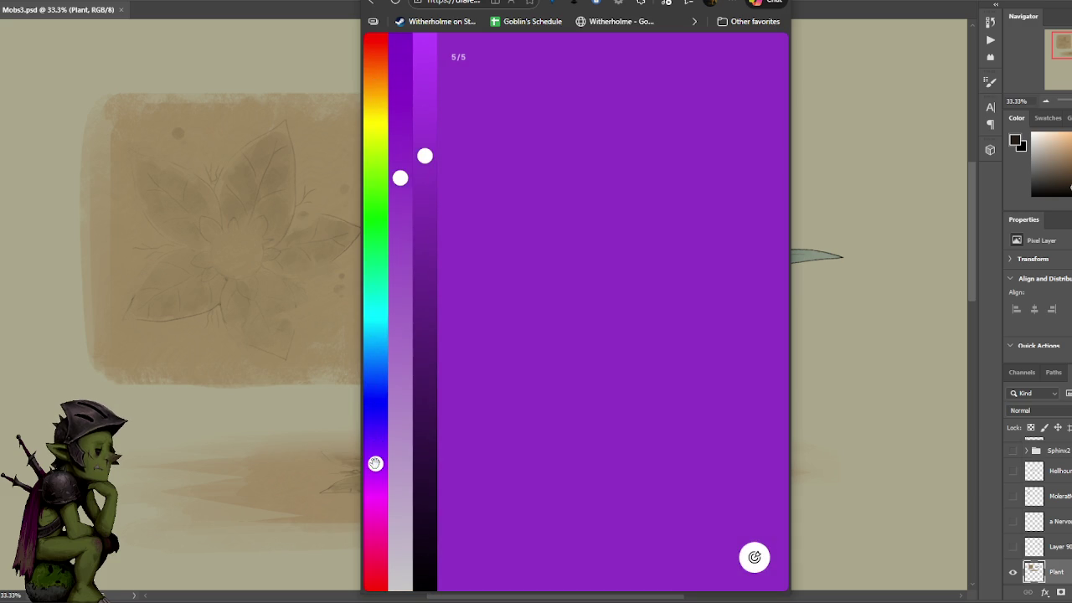
{"action": "left_click_drag", "start_coordinate": [435, 155], "coordinate": [425, 72]}
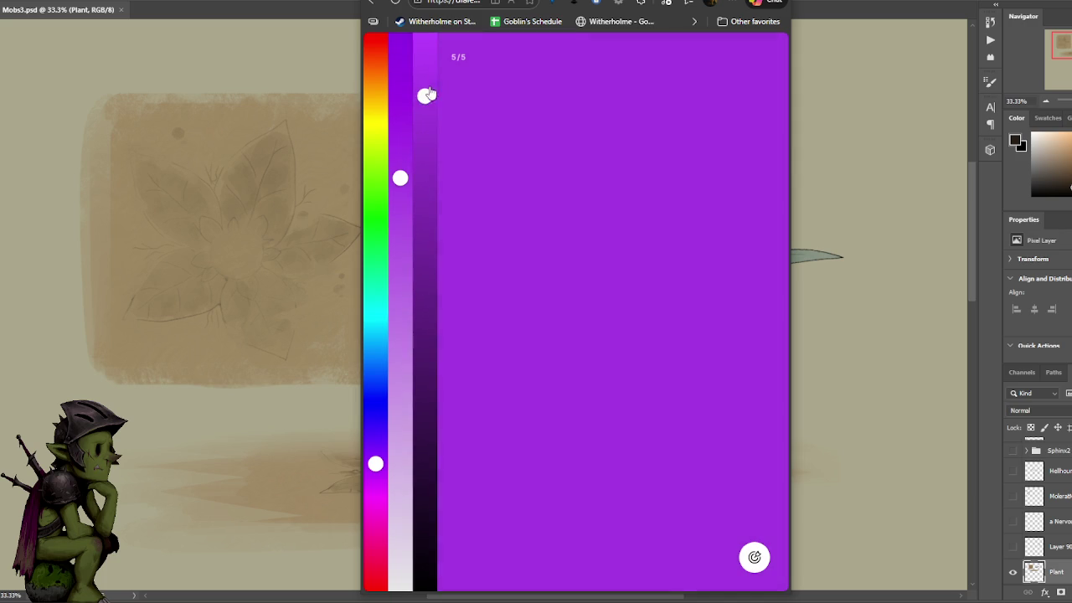
{"action": "left_click_drag", "start_coordinate": [400, 177], "coordinate": [400, 273]}
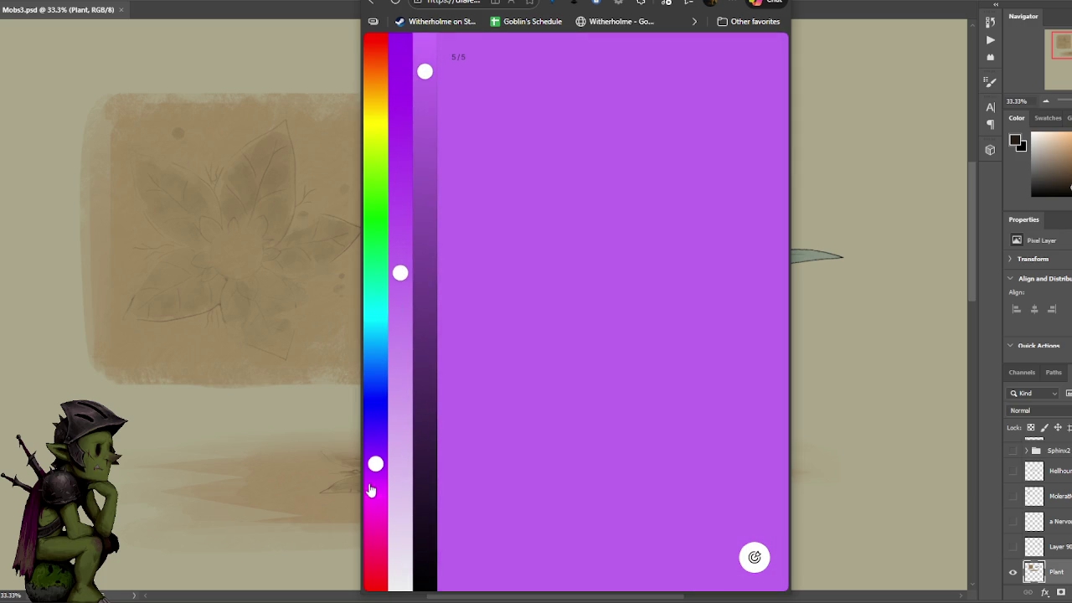
{"action": "mouse_move", "coordinate": [374, 464]}
{"action": "left_mouse_down"}
{"action": "mouse_move", "coordinate": [374, 474]}
{"action": "mouse_move", "coordinate": [376, 451]}
{"action": "left_mouse_up"}
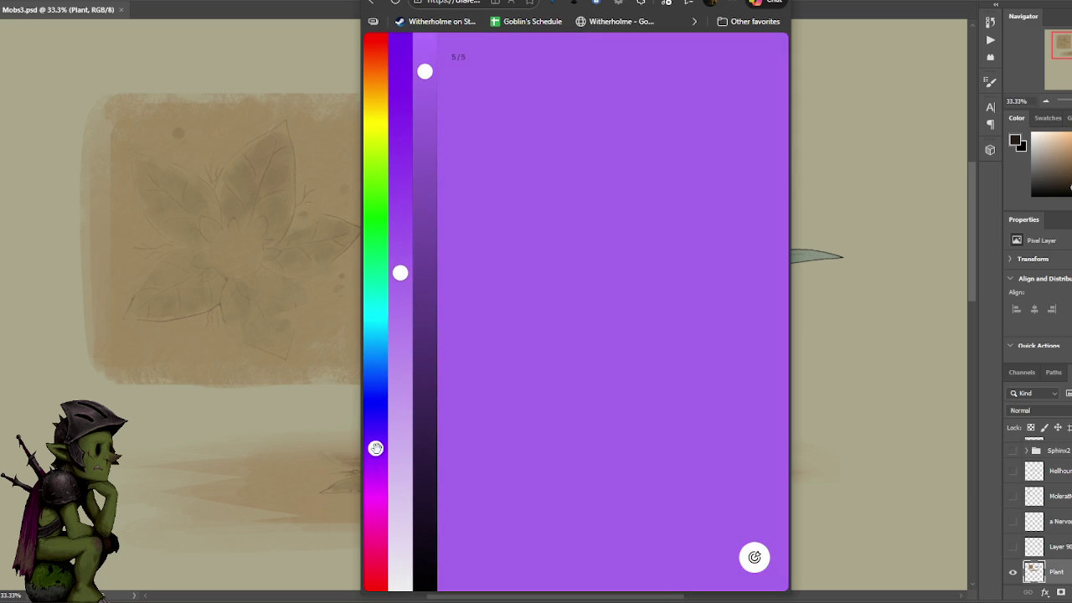
{"action": "left_click_drag", "start_coordinate": [400, 272], "coordinate": [400, 262]}
{"action": "left_click_drag", "start_coordinate": [427, 66], "coordinate": [426, 67]}
{"action": "left_click", "coordinate": [754, 557]}
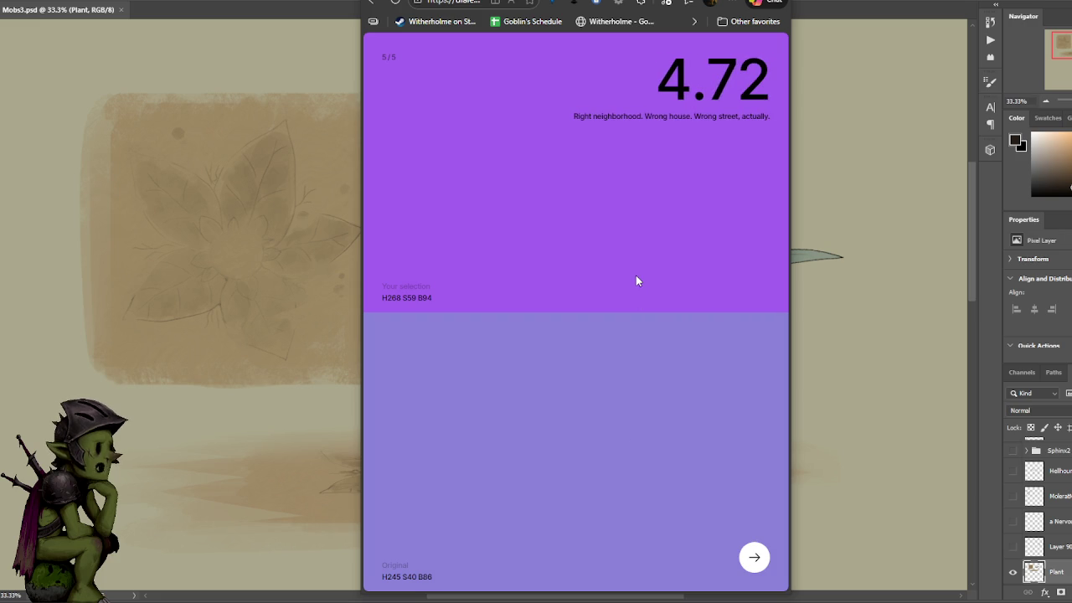
{"action": "left_click", "coordinate": [754, 559]}
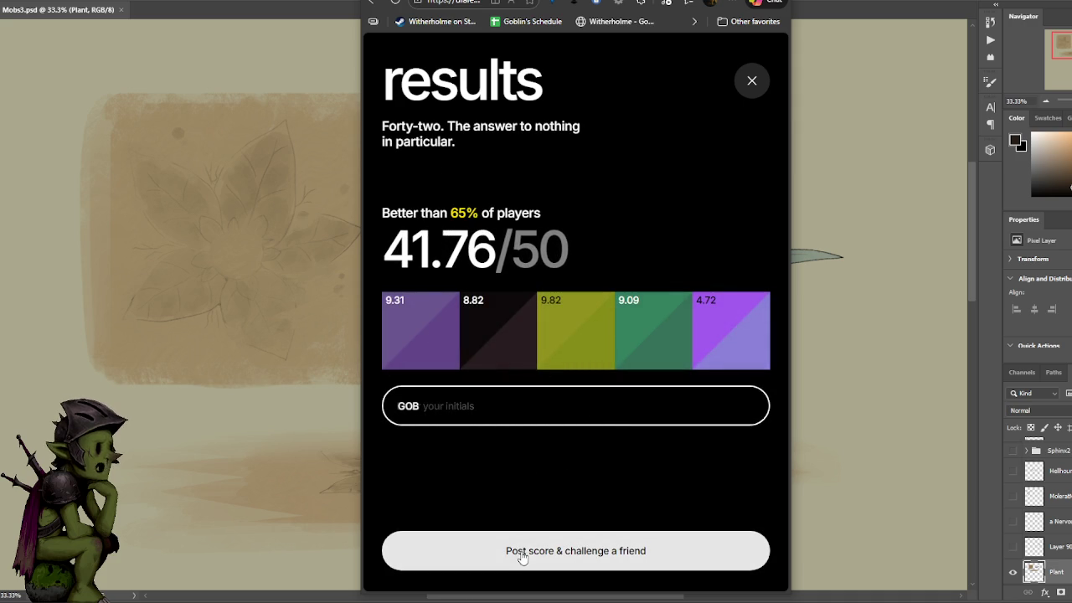
- Close the results, start a new Solo game, and pick a blue-violet hue for round one
{"action": "left_click", "coordinate": [750, 82]}
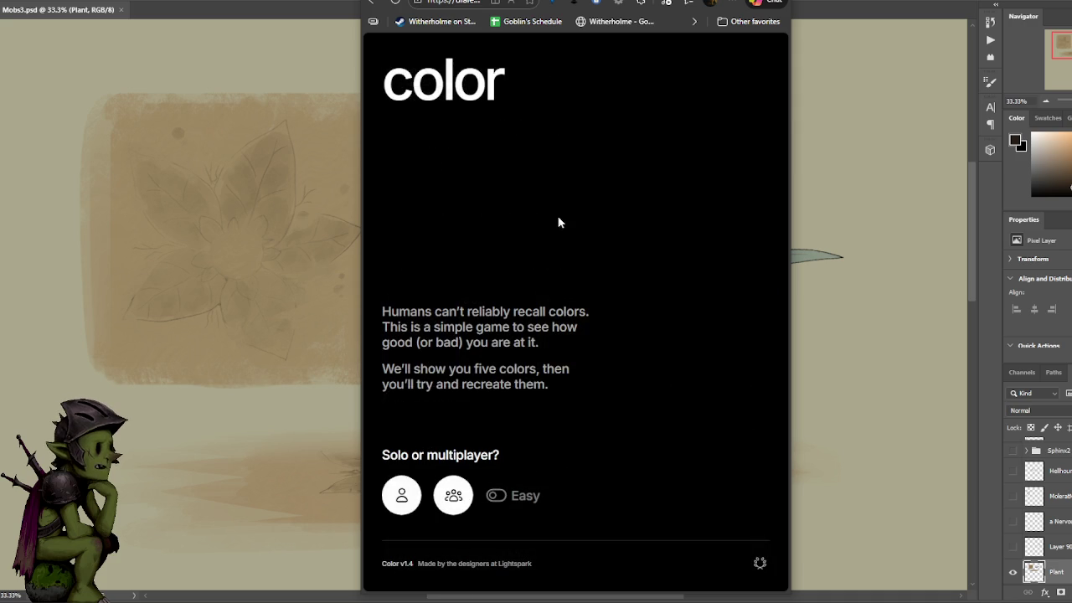
{"action": "left_click", "coordinate": [405, 483]}
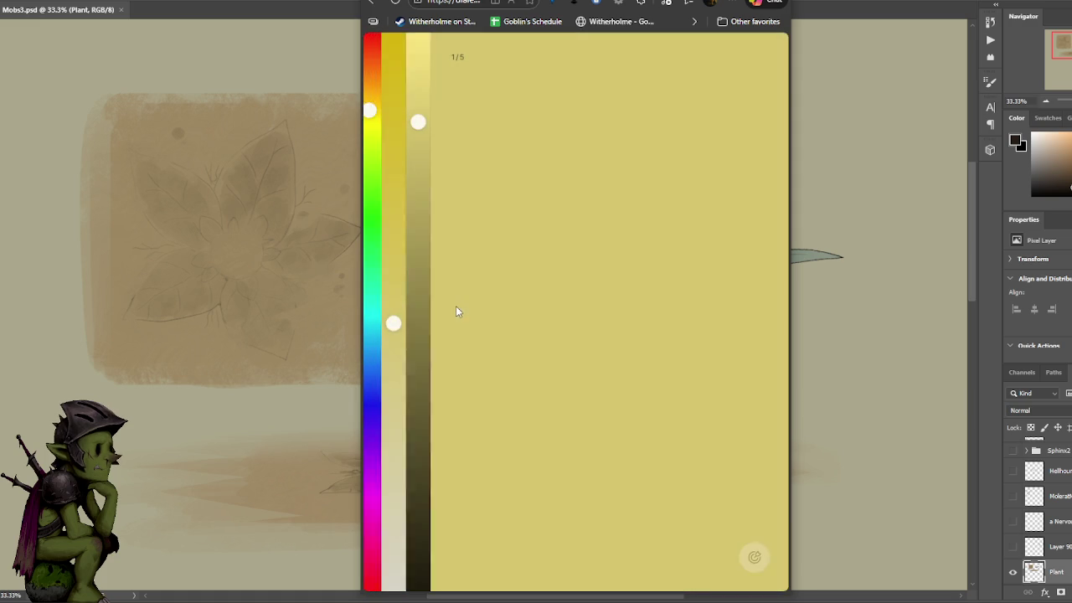
{"action": "left_click", "coordinate": [376, 412]}
- Match the deep blue with maximum saturation and lowered brightness, submit for 9.17, and continue
{"action": "left_click_drag", "start_coordinate": [399, 323], "coordinate": [400, 54]}
{"action": "left_click_drag", "start_coordinate": [425, 122], "coordinate": [426, 138]}
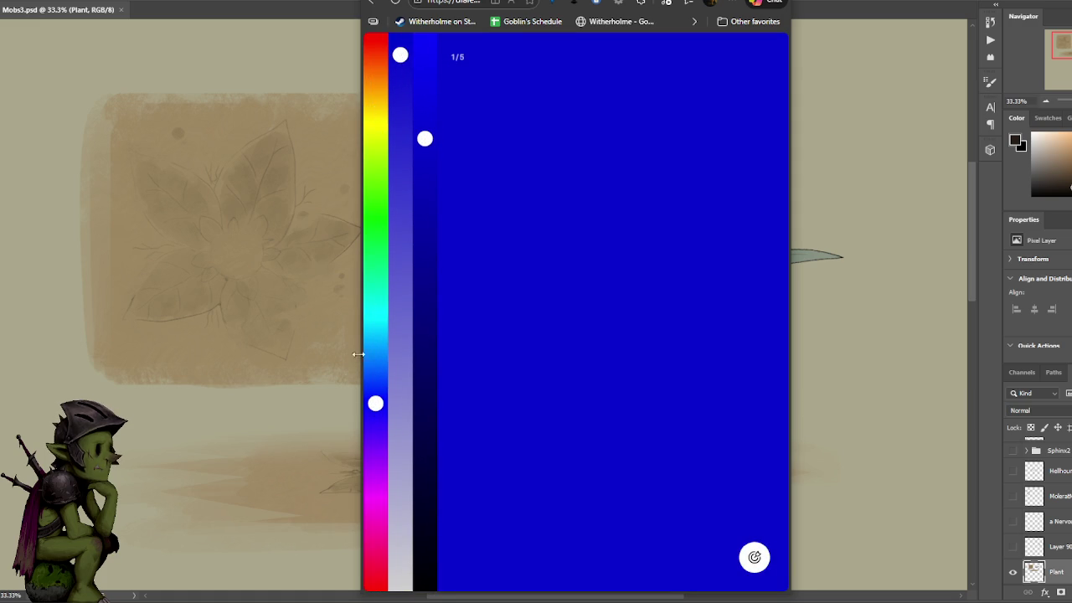
{"action": "left_click_drag", "start_coordinate": [375, 406], "coordinate": [375, 400]}
{"action": "left_click_drag", "start_coordinate": [422, 152], "coordinate": [424, 172]}
{"action": "left_click_drag", "start_coordinate": [400, 55], "coordinate": [400, 47]}
{"action": "left_click_drag", "start_coordinate": [375, 400], "coordinate": [376, 400]}
{"action": "mouse_move", "coordinate": [425, 194]}
{"action": "left_mouse_down"}
{"action": "mouse_move", "coordinate": [426, 215]}
{"action": "mouse_move", "coordinate": [425, 195]}
{"action": "left_mouse_up"}
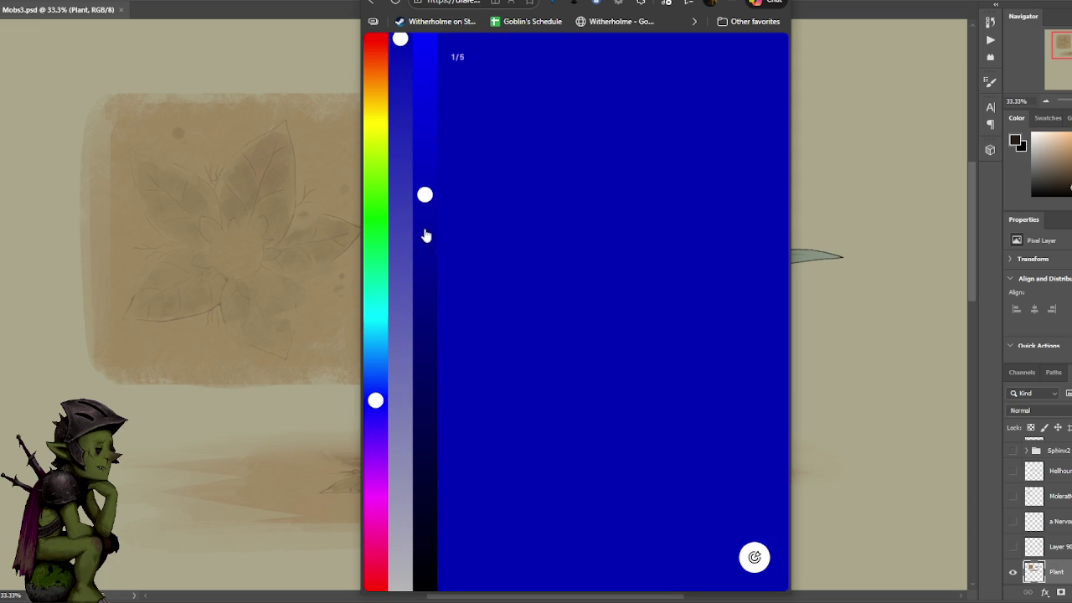
{"action": "left_click_drag", "start_coordinate": [375, 399], "coordinate": [374, 406]}
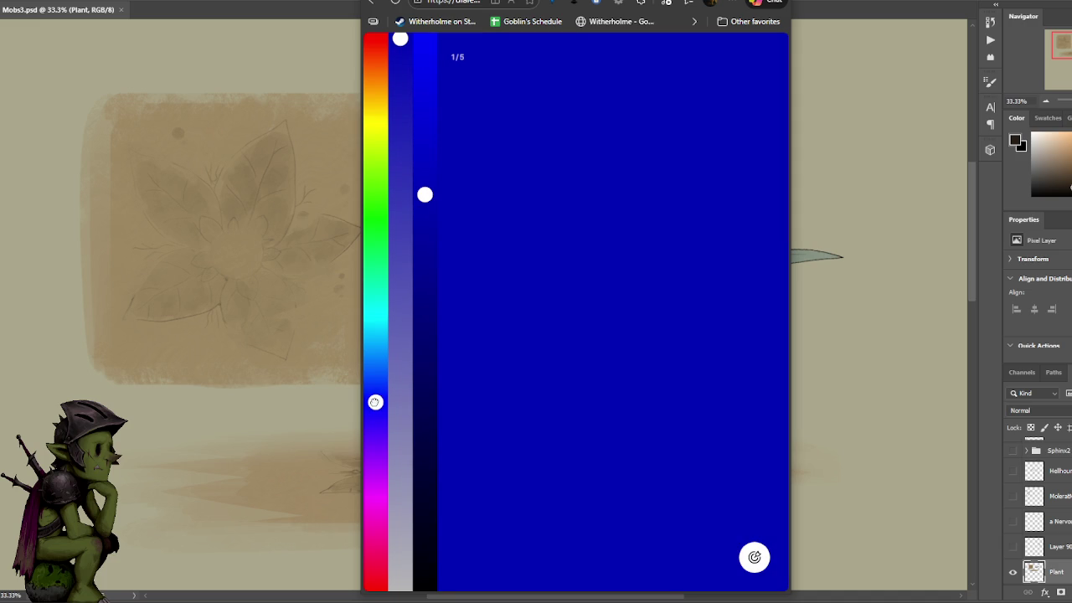
{"action": "mouse_move", "coordinate": [424, 195]}
{"action": "left_mouse_down"}
{"action": "mouse_move", "coordinate": [424, 215]}
{"action": "mouse_move", "coordinate": [425, 167]}
{"action": "mouse_move", "coordinate": [425, 223]}
{"action": "mouse_move", "coordinate": [425, 211]}
{"action": "left_mouse_up"}
{"action": "left_click", "coordinate": [753, 557]}
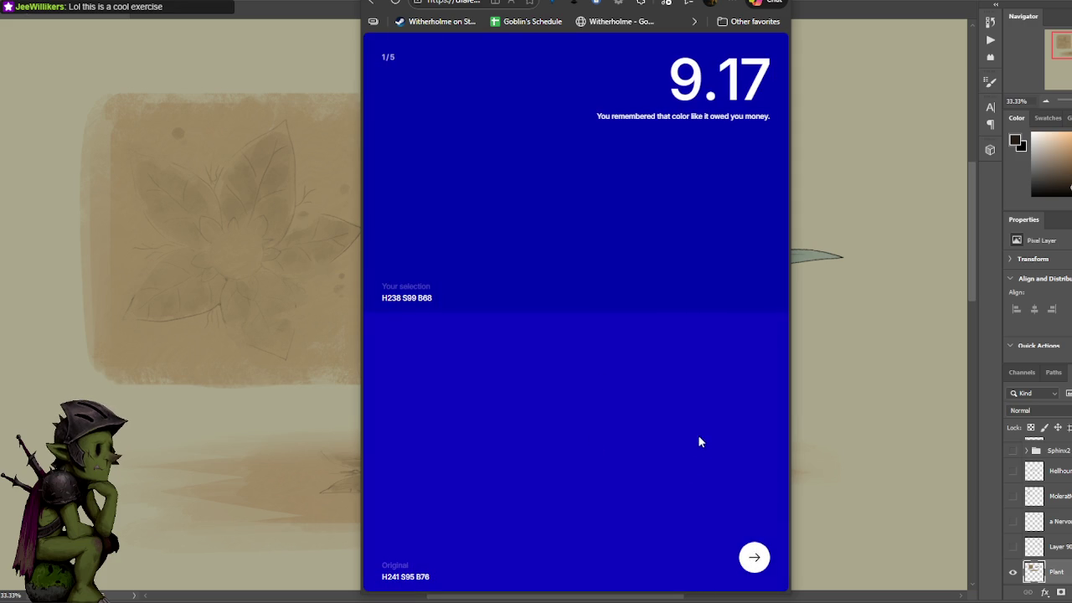
{"action": "left_click", "coordinate": [753, 558]}
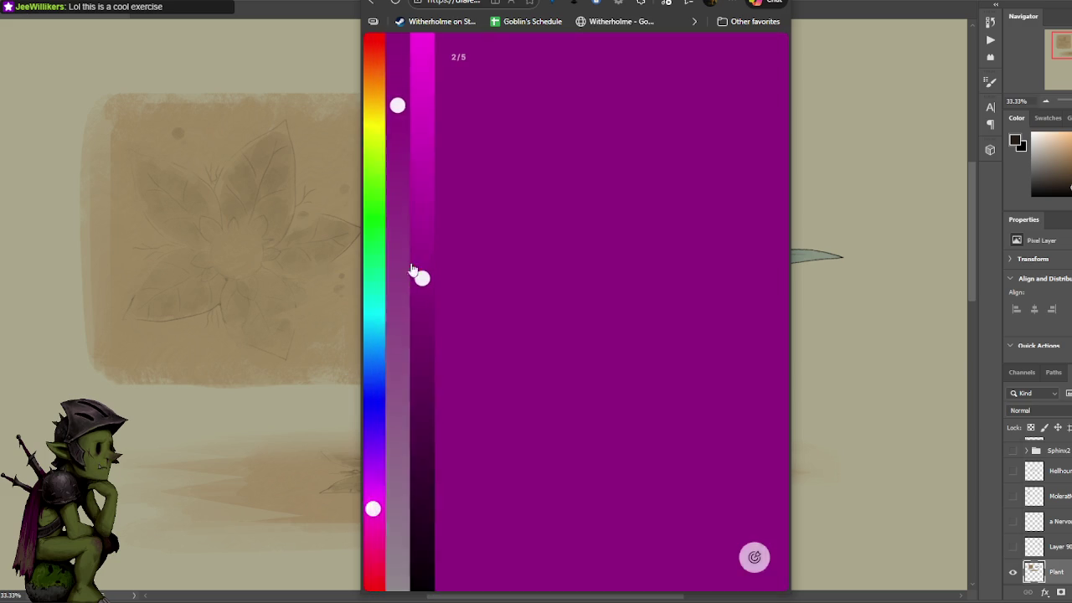
- Dial the teal to H183 S55 B77 and submit it with Enter, scoring 9.59
{"action": "left_click", "coordinate": [379, 303]}
{"action": "left_click", "coordinate": [424, 156]}
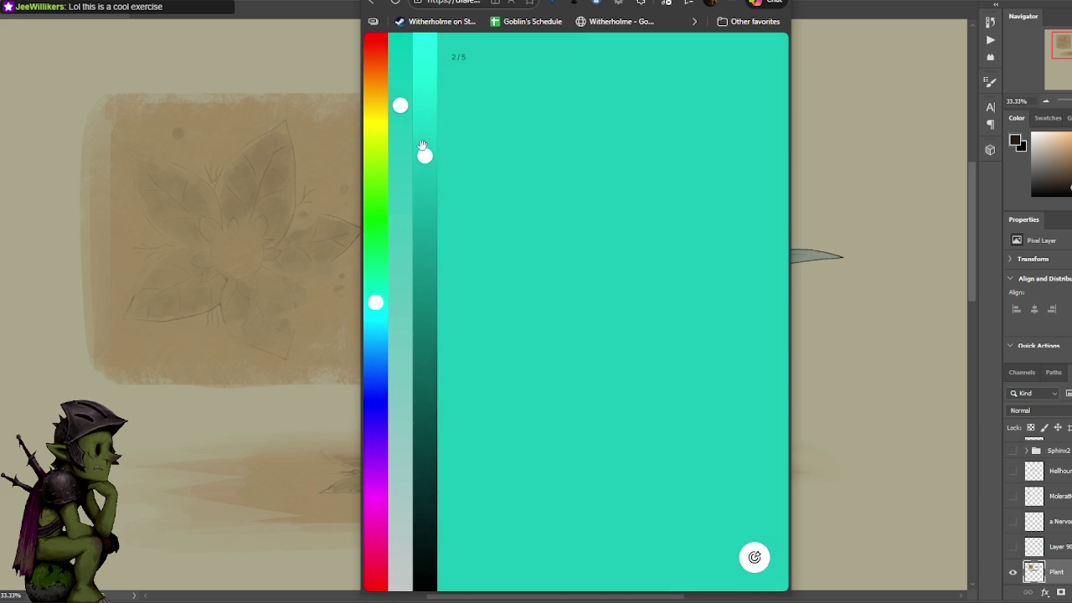
{"action": "left_click", "coordinate": [401, 272]}
{"action": "left_click", "coordinate": [379, 314]}
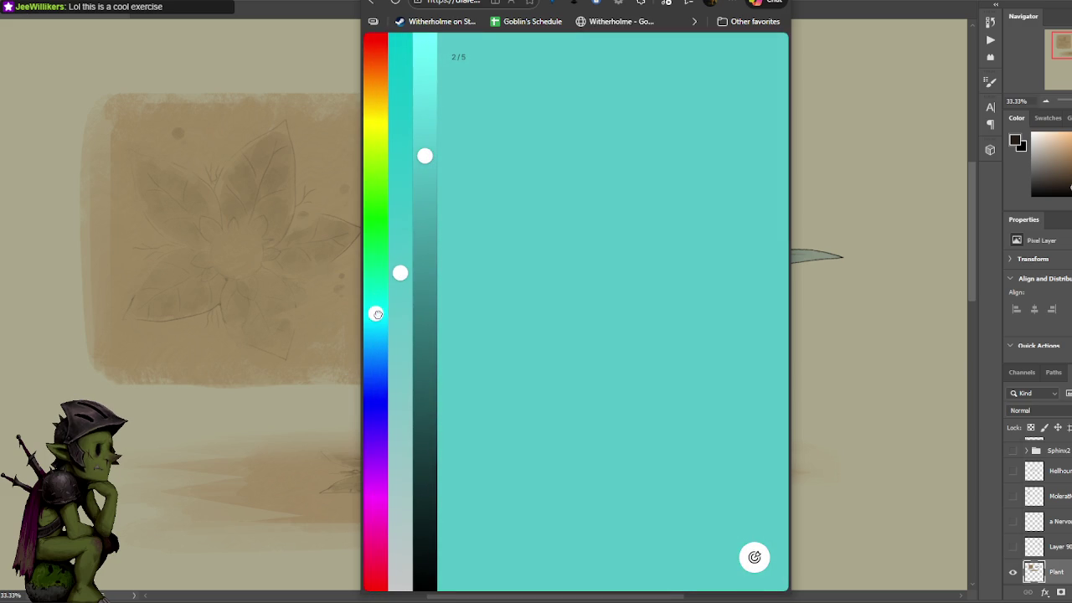
{"action": "left_click_drag", "start_coordinate": [400, 272], "coordinate": [400, 250]}
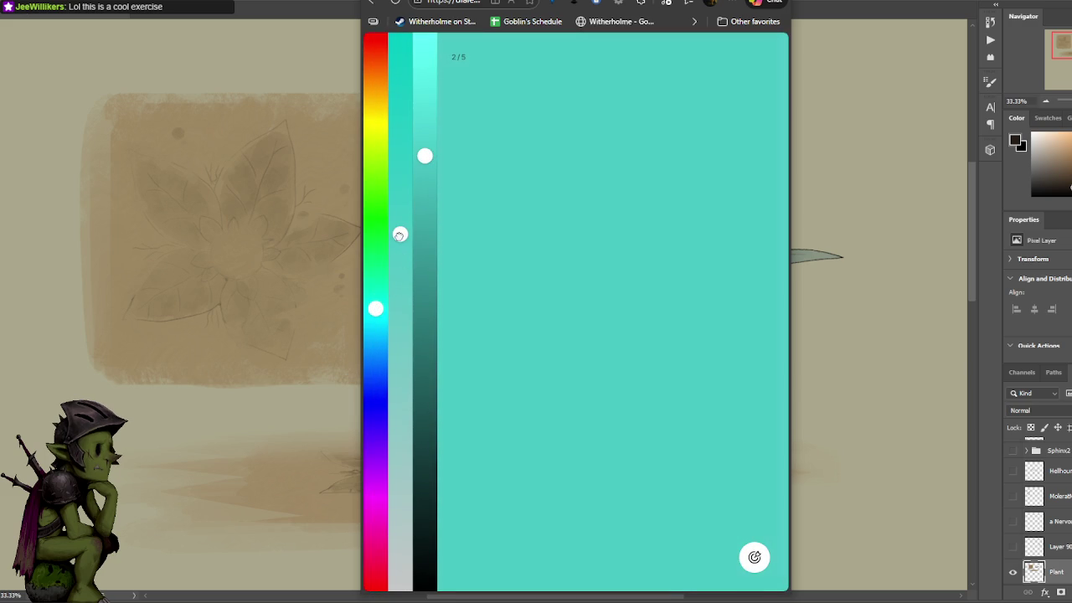
{"action": "mouse_move", "coordinate": [424, 156]}
{"action": "left_mouse_down"}
{"action": "mouse_move", "coordinate": [424, 120]}
{"action": "mouse_move", "coordinate": [424, 160]}
{"action": "mouse_move", "coordinate": [426, 133]}
{"action": "mouse_move", "coordinate": [424, 144]}
{"action": "left_mouse_up"}
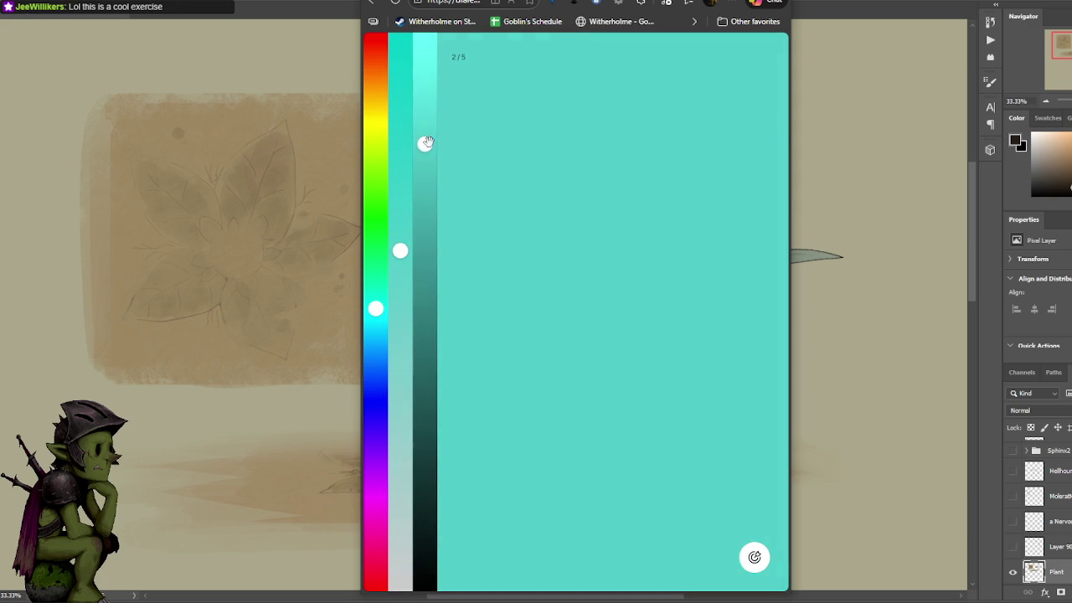
{"action": "left_click_drag", "start_coordinate": [375, 309], "coordinate": [377, 315]}
{"action": "mouse_move", "coordinate": [400, 250]}
{"action": "left_mouse_down"}
{"action": "mouse_move", "coordinate": [401, 240]}
{"action": "mouse_move", "coordinate": [401, 273]}
{"action": "mouse_move", "coordinate": [400, 255]}
{"action": "left_mouse_up"}
{"action": "left_click_drag", "start_coordinate": [425, 145], "coordinate": [426, 162]}
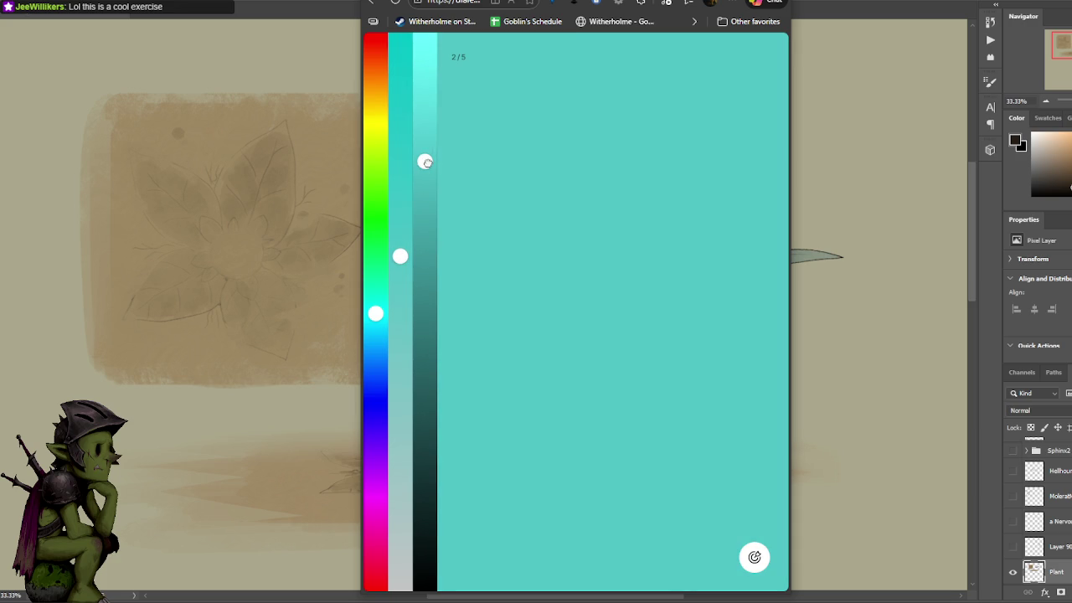
{"action": "mouse_move", "coordinate": [397, 280]}
{"action": "left_mouse_down"}
{"action": "mouse_move", "coordinate": [400, 271]}
{"action": "mouse_move", "coordinate": [414, 313]}
{"action": "mouse_move", "coordinate": [410, 295]}
{"action": "left_mouse_up"}
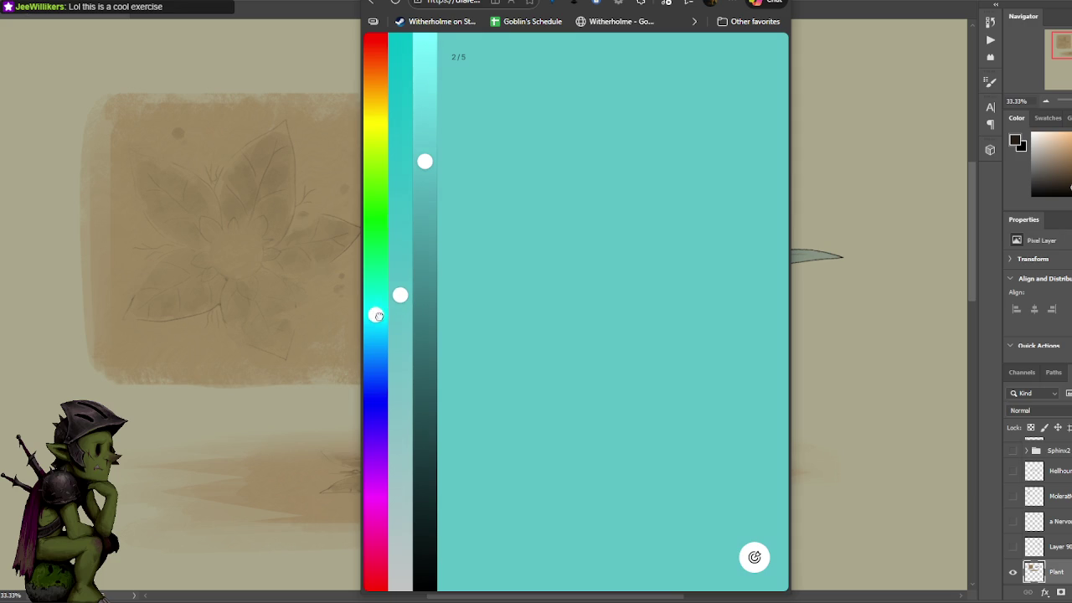
{"action": "left_click_drag", "start_coordinate": [379, 315], "coordinate": [400, 287]}
{"action": "key", "text": "Return"}
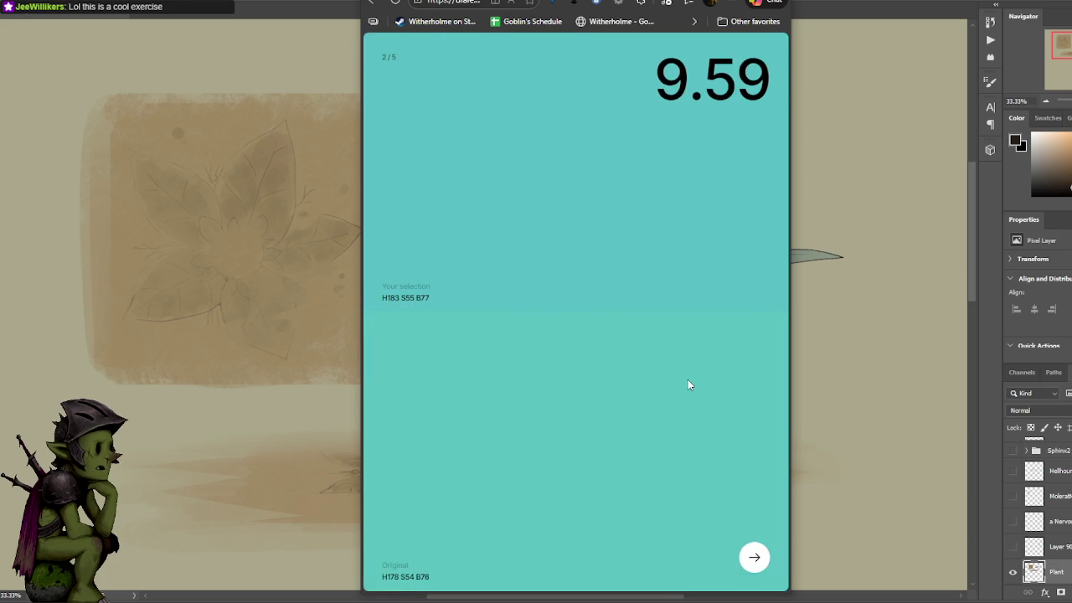
- Recreate round three's navy as H237 S54 B59, submit for 6.57, and advance to round four
{"action": "left_click", "coordinate": [755, 558]}
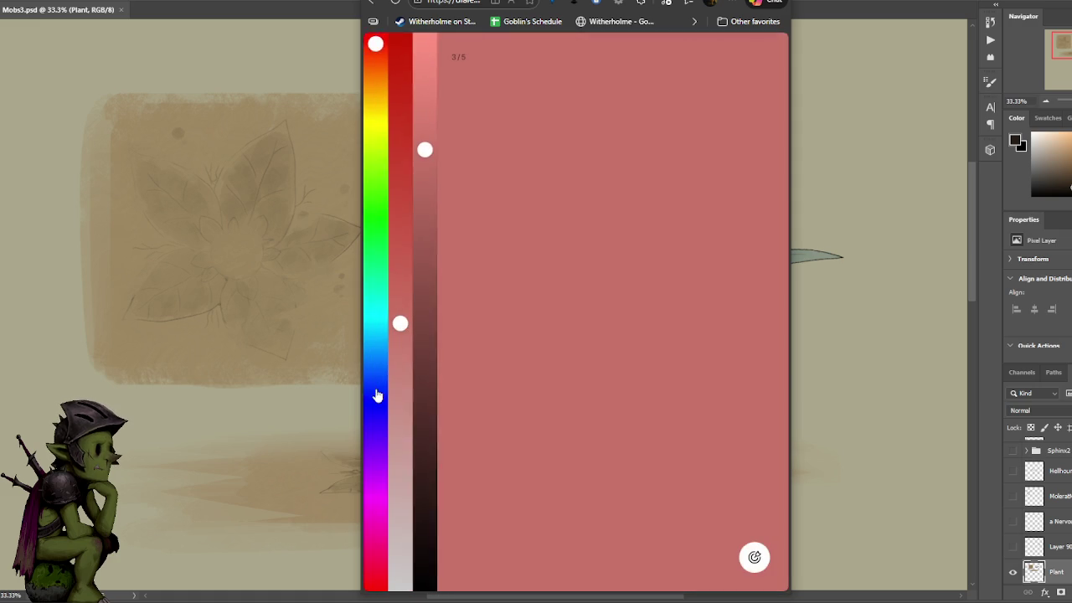
{"action": "mouse_move", "coordinate": [375, 394]}
{"action": "left_mouse_down"}
{"action": "mouse_move", "coordinate": [375, 431]}
{"action": "mouse_move", "coordinate": [376, 420]}
{"action": "left_mouse_up"}
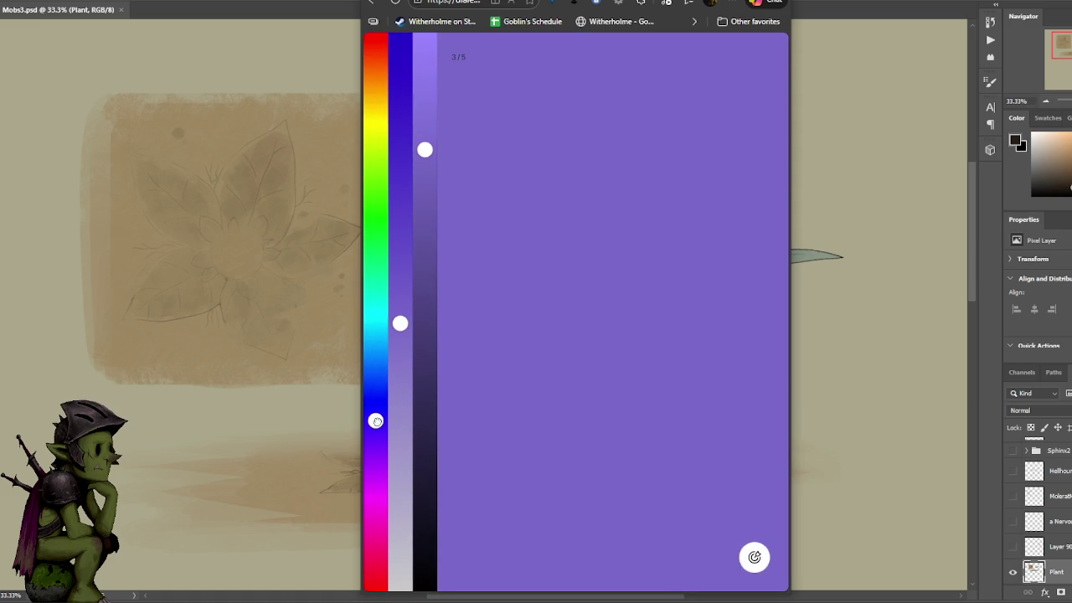
{"action": "left_click_drag", "start_coordinate": [399, 322], "coordinate": [401, 285]}
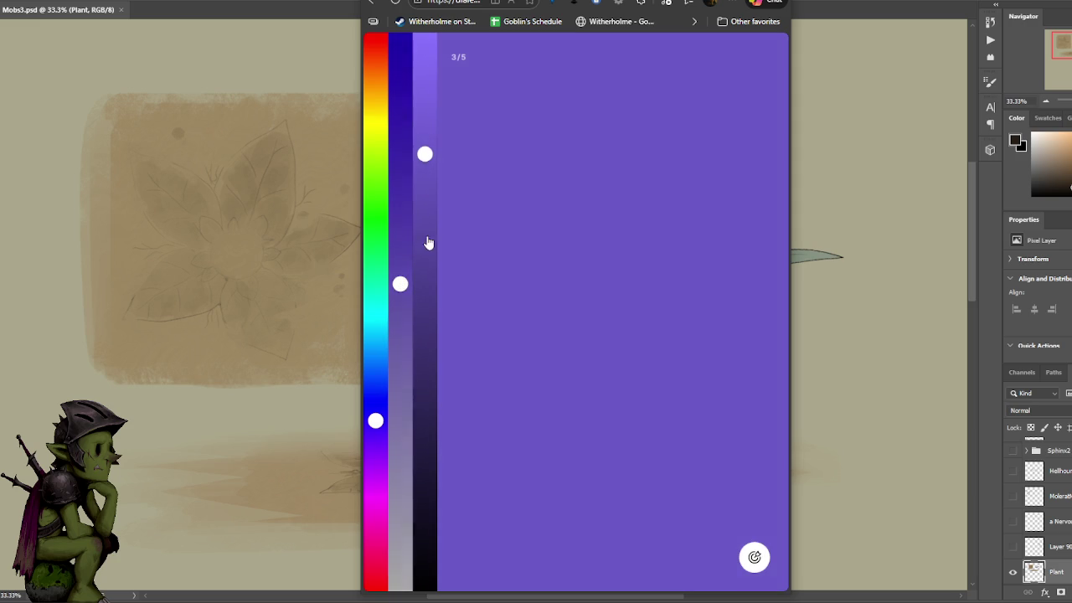
{"action": "left_click_drag", "start_coordinate": [425, 222], "coordinate": [424, 256]}
{"action": "left_click_drag", "start_coordinate": [375, 420], "coordinate": [375, 404]}
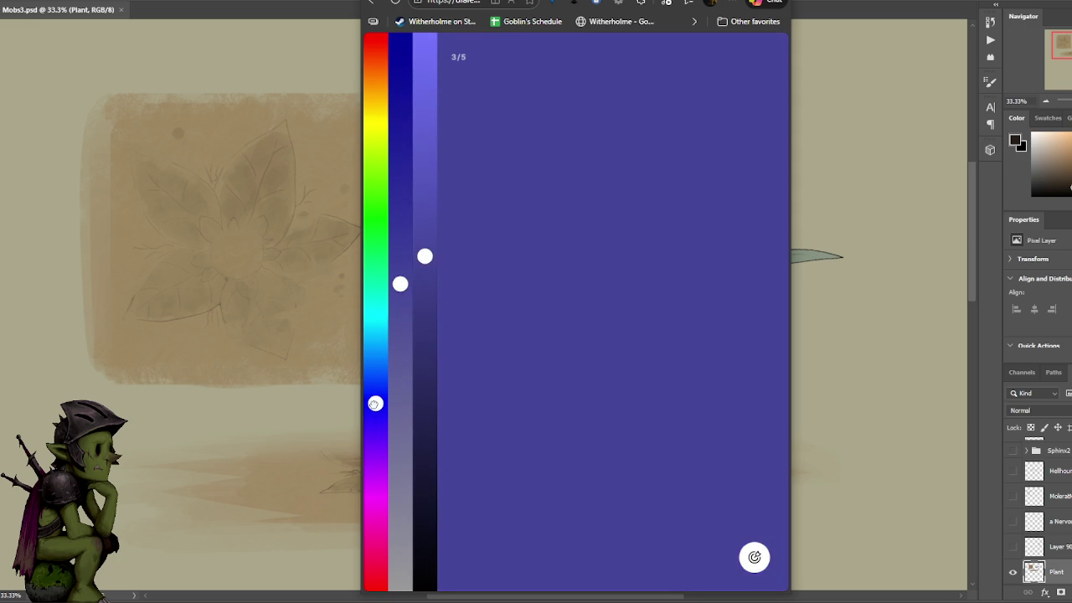
{"action": "mouse_move", "coordinate": [400, 284]}
{"action": "left_mouse_down"}
{"action": "mouse_move", "coordinate": [433, 261]}
{"action": "mouse_move", "coordinate": [441, 282]}
{"action": "mouse_move", "coordinate": [440, 265]}
{"action": "mouse_move", "coordinate": [401, 263]}
{"action": "left_mouse_up"}
{"action": "left_click_drag", "start_coordinate": [375, 404], "coordinate": [375, 401]}
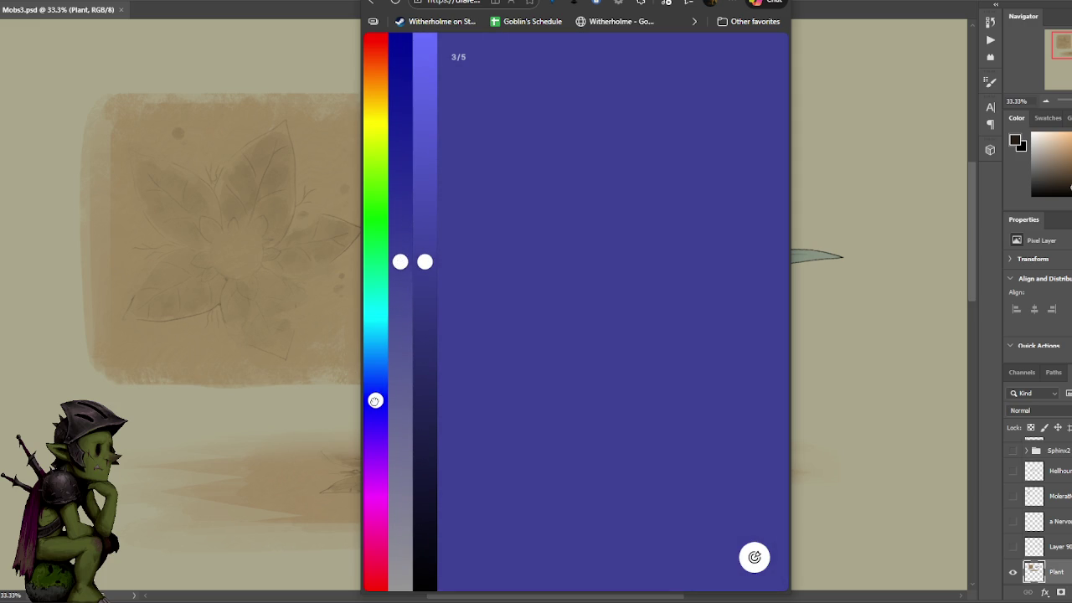
{"action": "left_click_drag", "start_coordinate": [405, 282], "coordinate": [402, 289]}
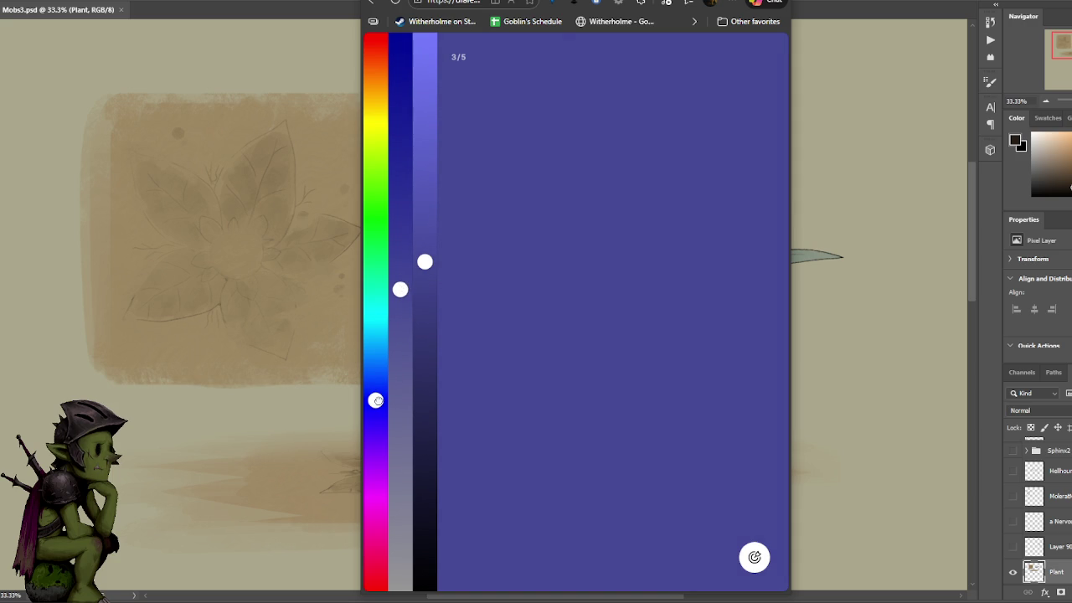
{"action": "left_click", "coordinate": [756, 558]}
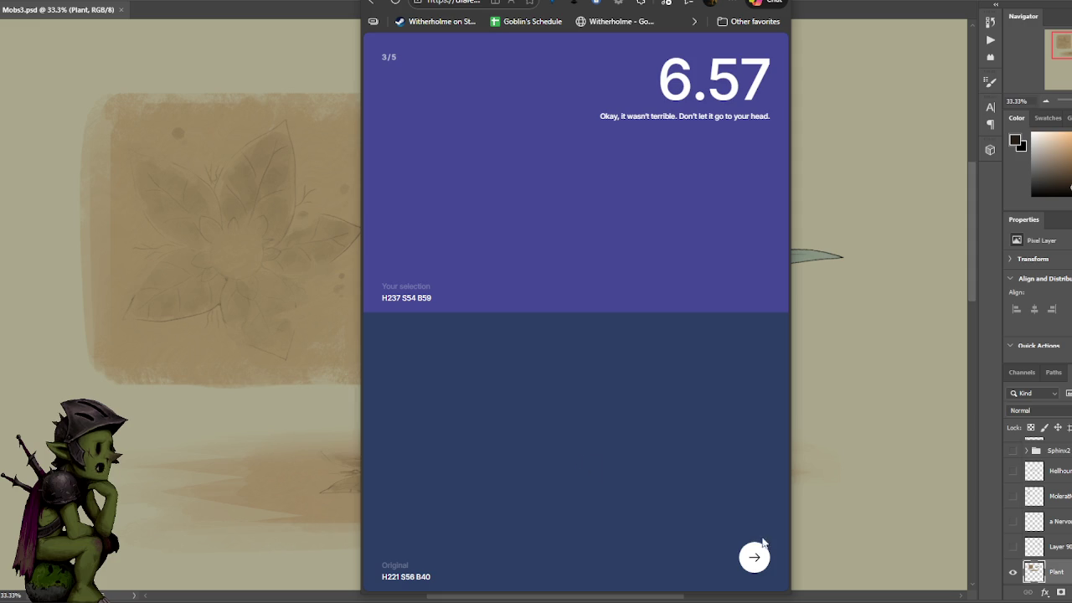
{"action": "left_click", "coordinate": [753, 557]}
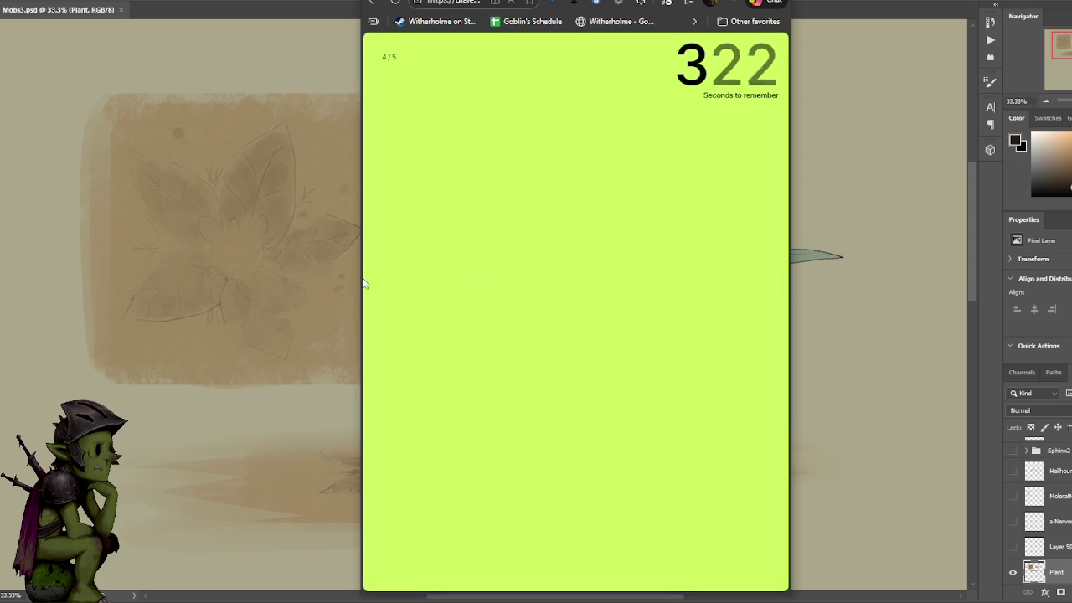
- Widen the browser window and dial lime green to H77 S83 B95, submitting for 9.93
{"action": "left_click_drag", "start_coordinate": [358, 281], "coordinate": [146, 289]}
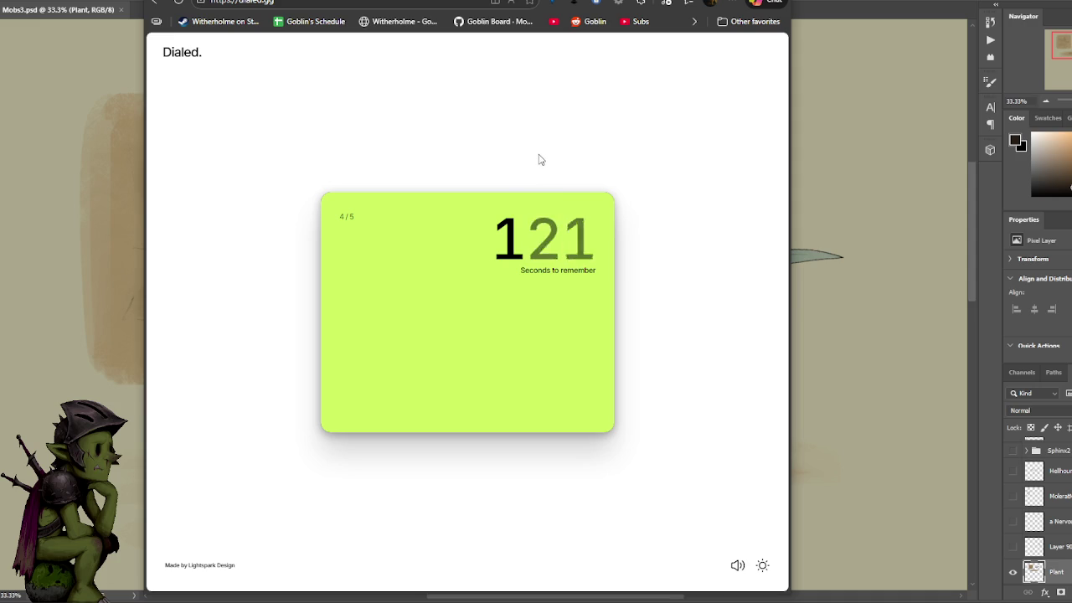
{"action": "mouse_move", "coordinate": [331, 251]}
{"action": "left_mouse_down"}
{"action": "mouse_move", "coordinate": [330, 233]}
{"action": "mouse_move", "coordinate": [383, 202]}
{"action": "left_mouse_up"}
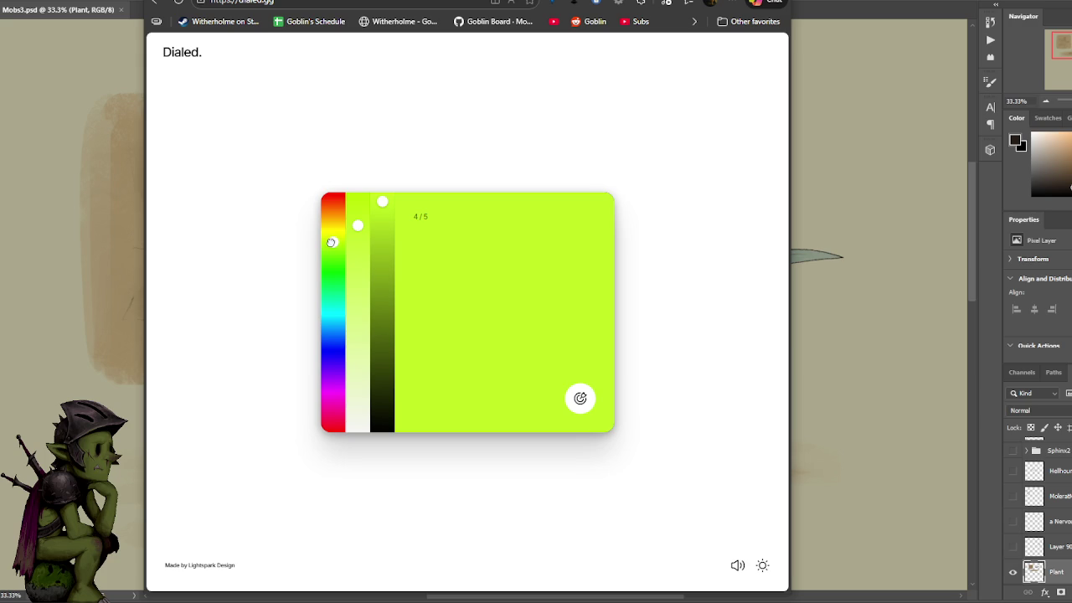
{"action": "mouse_move", "coordinate": [364, 239]}
{"action": "left_mouse_down"}
{"action": "mouse_move", "coordinate": [355, 296]}
{"action": "mouse_move", "coordinate": [353, 270]}
{"action": "left_mouse_up"}
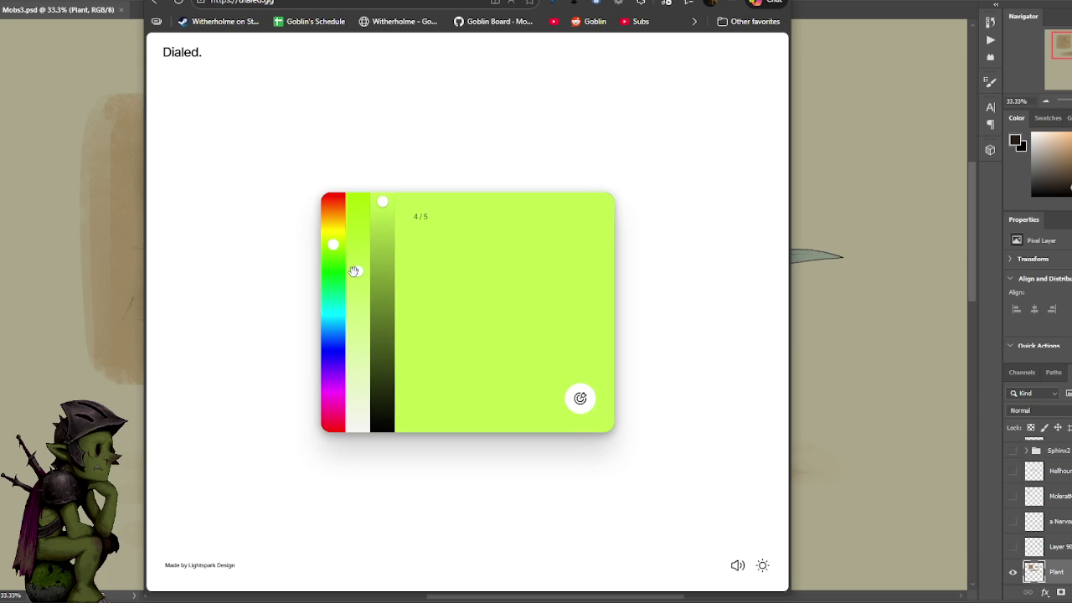
{"action": "left_click_drag", "start_coordinate": [383, 205], "coordinate": [384, 190]}
{"action": "left_click_drag", "start_coordinate": [356, 259], "coordinate": [356, 281]}
{"action": "left_click_drag", "start_coordinate": [358, 286], "coordinate": [358, 301]}
{"action": "left_click", "coordinate": [580, 399]}
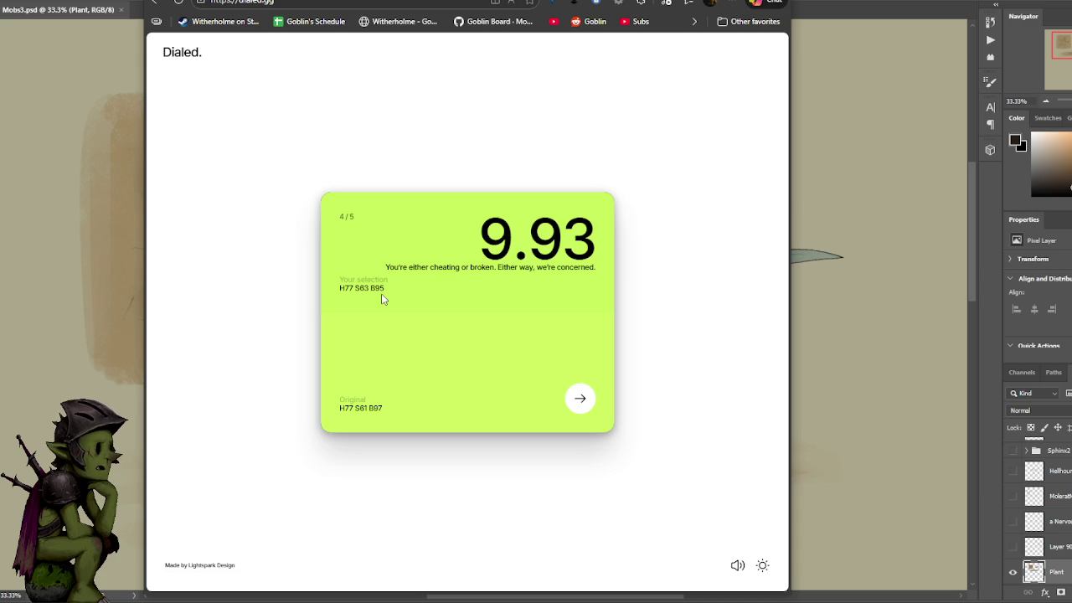
{"action": "left_click", "coordinate": [578, 401]}
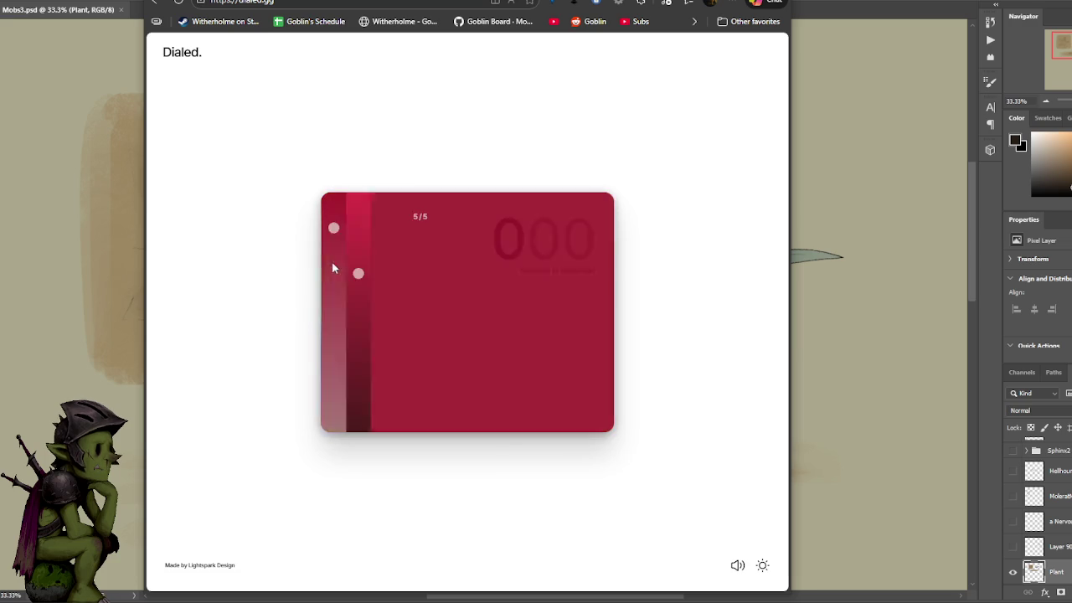
- Dial a bright, pale green for round five, submit, view the 42.54/50 total, and close it
{"action": "left_click", "coordinate": [335, 279]}
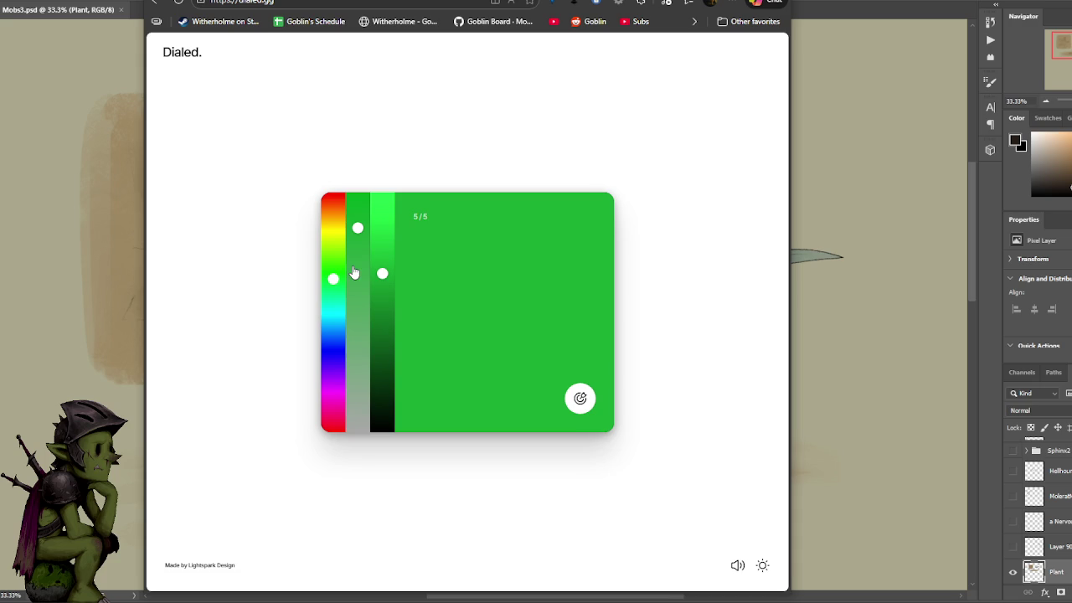
{"action": "left_click_drag", "start_coordinate": [382, 273], "coordinate": [381, 232]}
{"action": "left_click", "coordinate": [357, 306]}
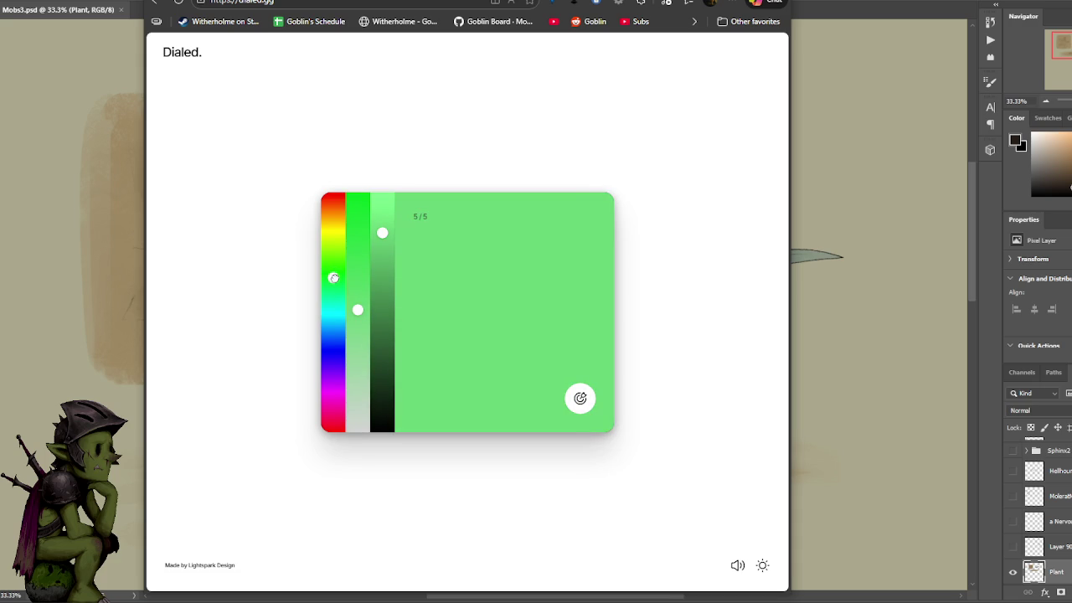
{"action": "left_click_drag", "start_coordinate": [358, 308], "coordinate": [358, 323]}
{"action": "left_click_drag", "start_coordinate": [382, 235], "coordinate": [382, 235]}
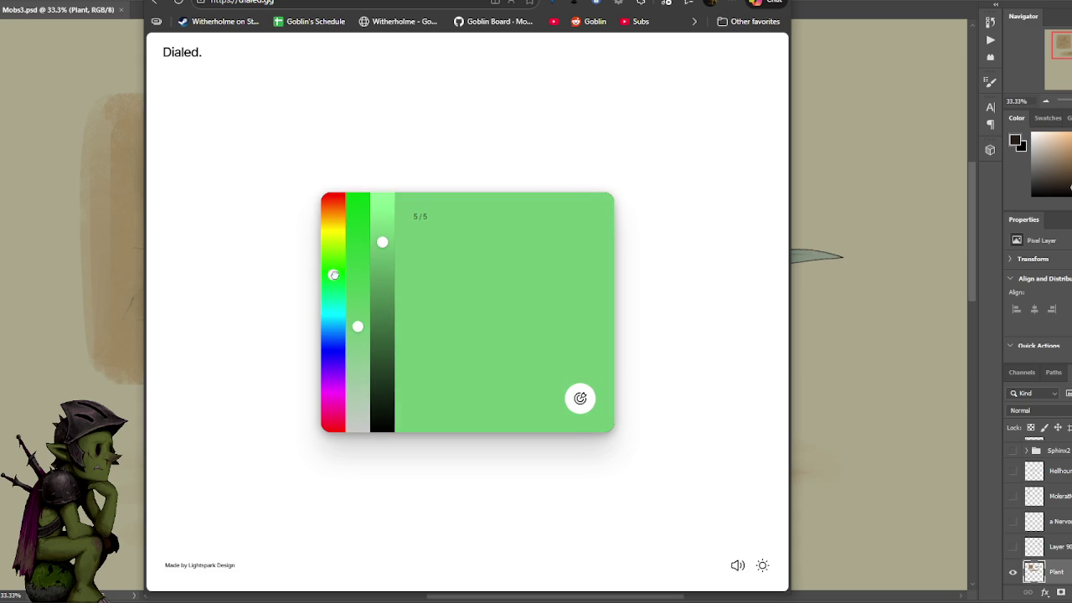
{"action": "left_click", "coordinate": [580, 398]}
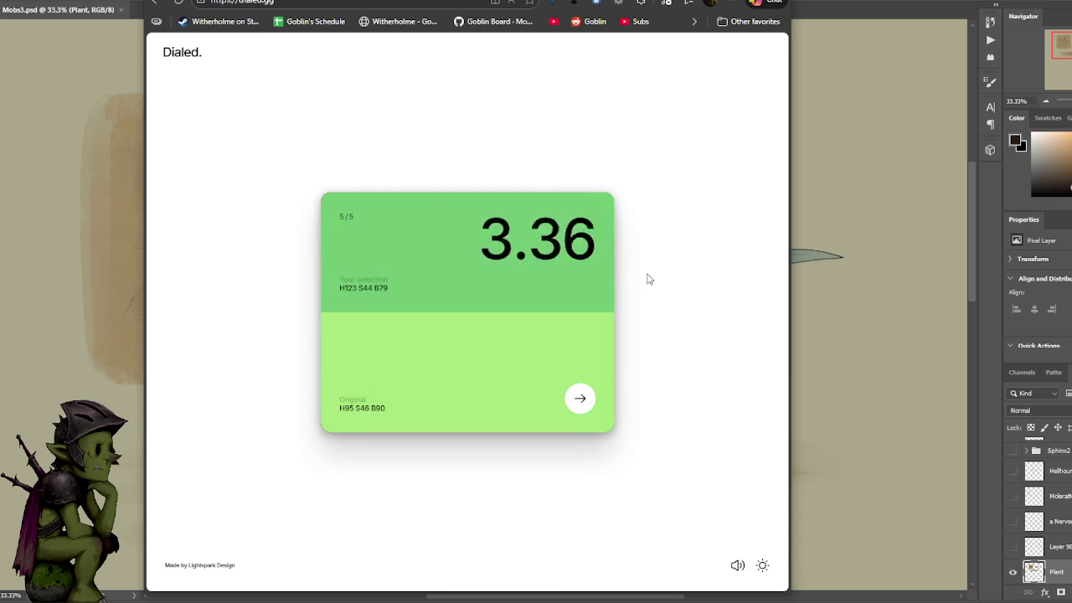
{"action": "left_click", "coordinate": [580, 400]}
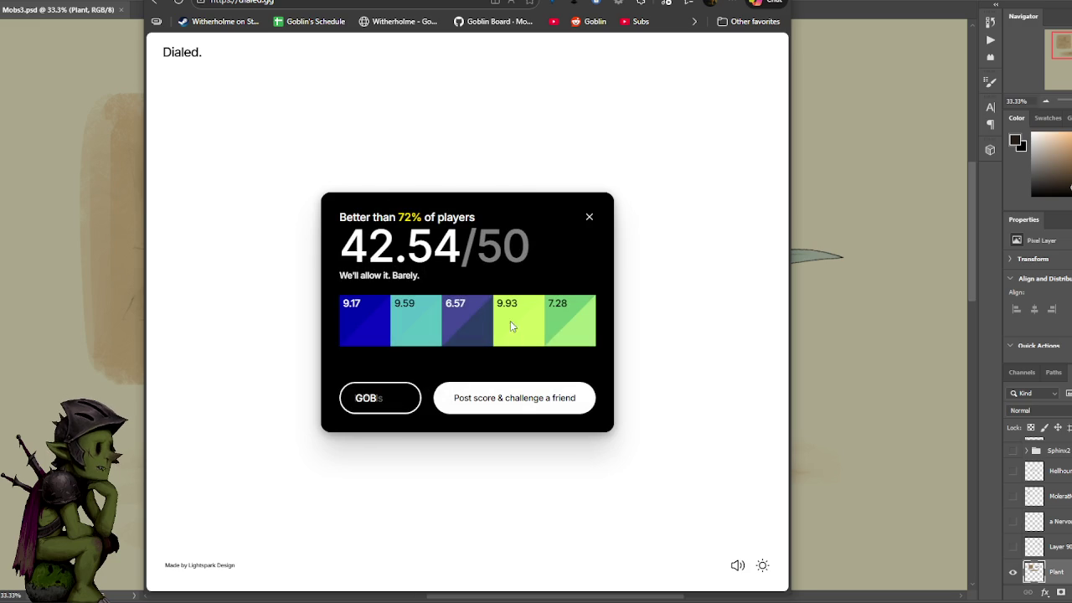
{"action": "left_click", "coordinate": [589, 220]}
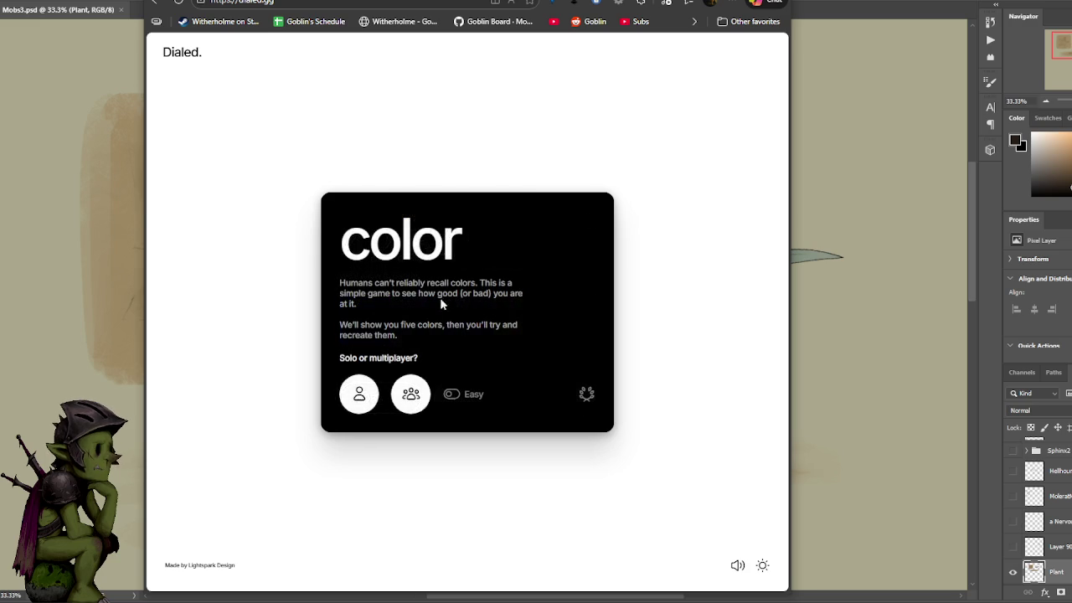
- Start a third solo game and dial a desaturated dusty rose, submitting it for 9.10
{"action": "left_click", "coordinate": [353, 397]}
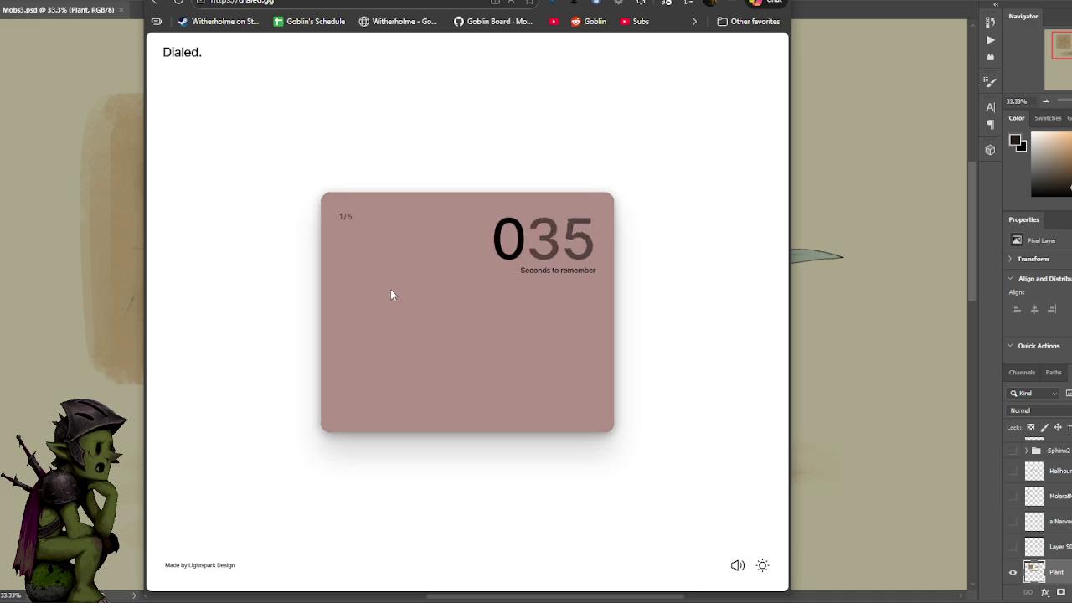
{"action": "left_click_drag", "start_coordinate": [358, 314], "coordinate": [358, 331]}
{"action": "mouse_move", "coordinate": [380, 267]}
{"action": "left_mouse_down"}
{"action": "mouse_move", "coordinate": [382, 304]}
{"action": "mouse_move", "coordinate": [382, 286]}
{"action": "left_mouse_up"}
{"action": "left_click_drag", "start_coordinate": [333, 211], "coordinate": [333, 205]}
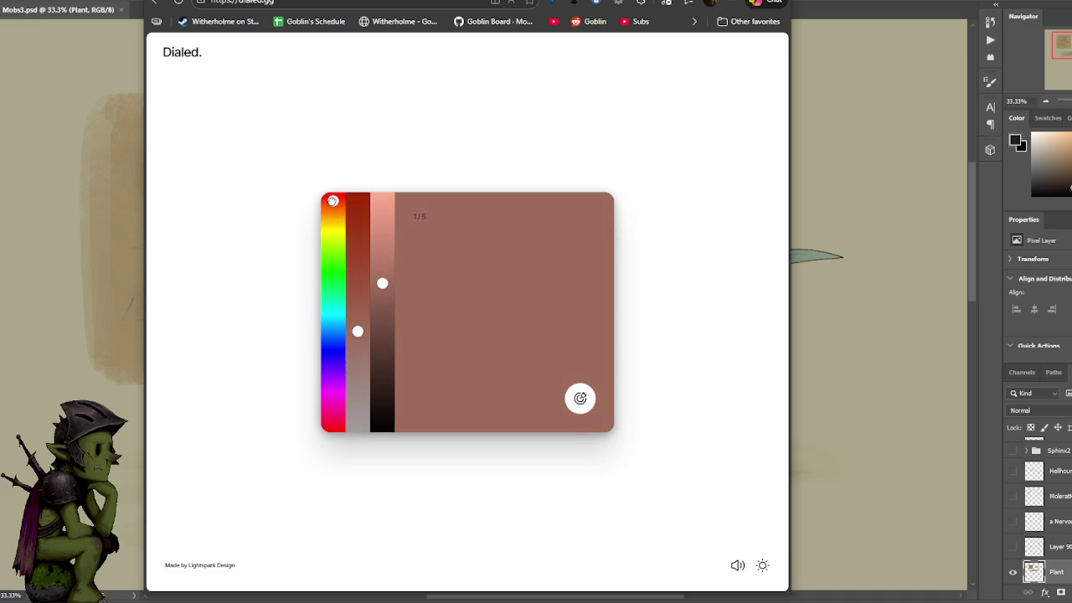
{"action": "left_click_drag", "start_coordinate": [360, 348], "coordinate": [357, 358]}
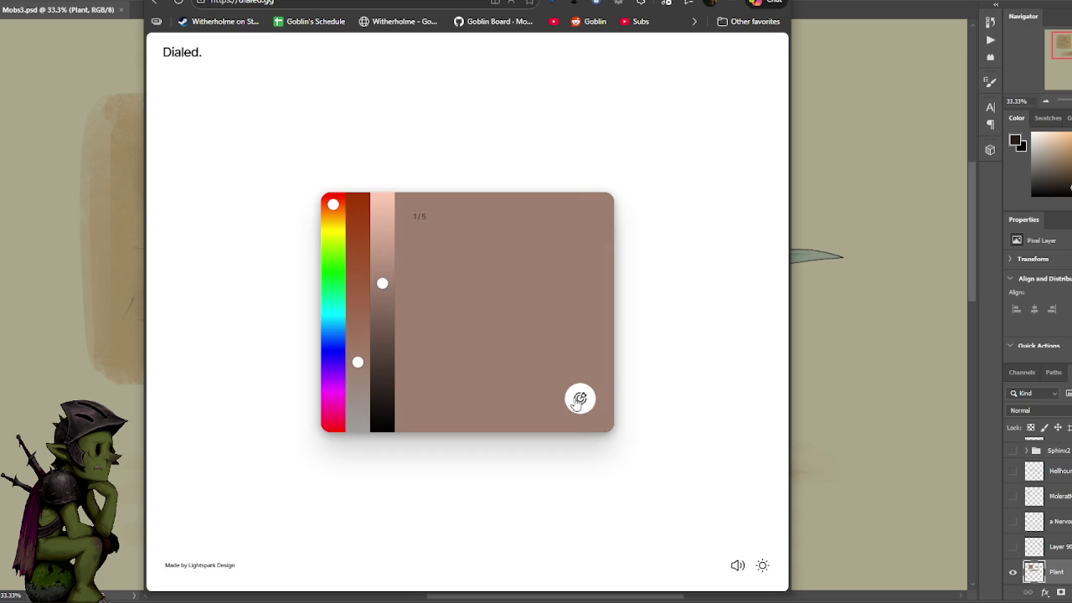
{"action": "left_click", "coordinate": [578, 398]}
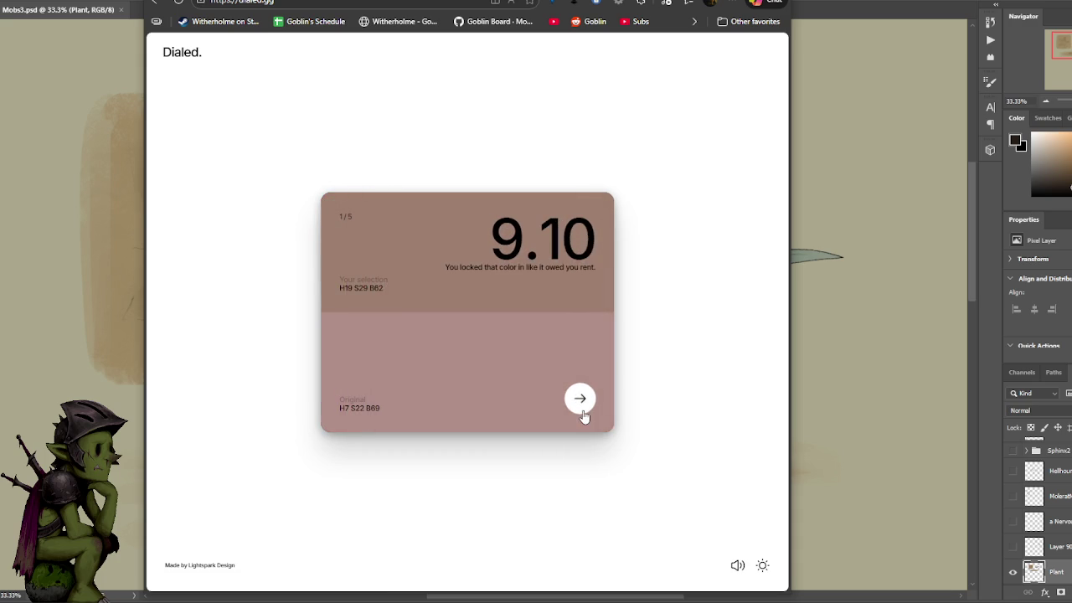
{"action": "left_click", "coordinate": [583, 404]}
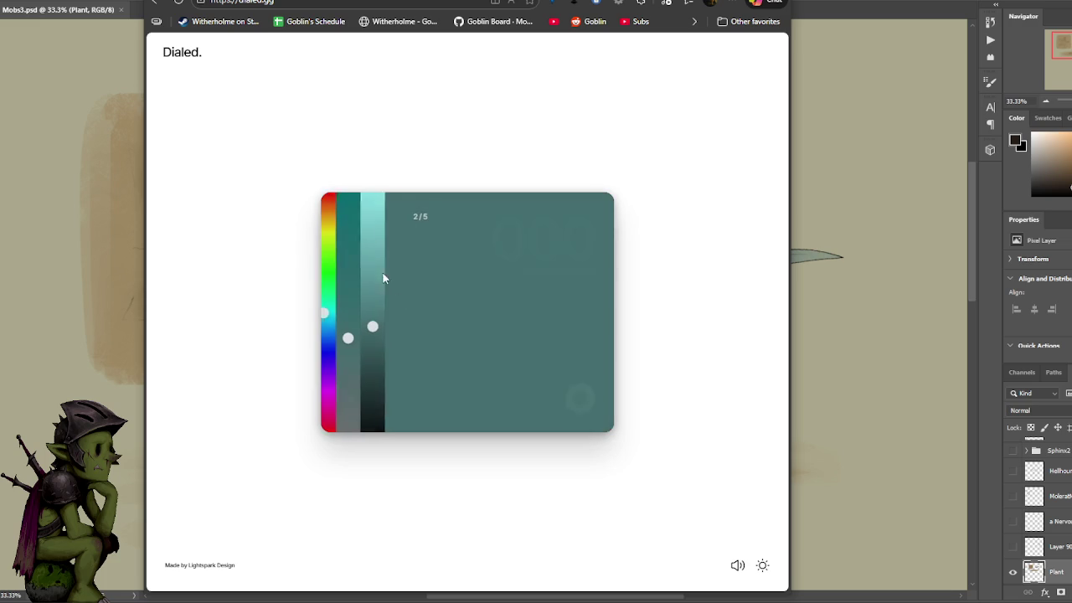
- Shift the guess from teal to a bright crimson red, submit for 9.64, and advance to round three
{"action": "left_click", "coordinate": [333, 198]}
{"action": "left_click_drag", "start_coordinate": [384, 328], "coordinate": [382, 261]}
{"action": "left_click", "coordinate": [358, 225]}
{"action": "left_click_drag", "start_coordinate": [358, 223], "coordinate": [357, 209]}
{"action": "left_click_drag", "start_coordinate": [381, 261], "coordinate": [381, 251]}
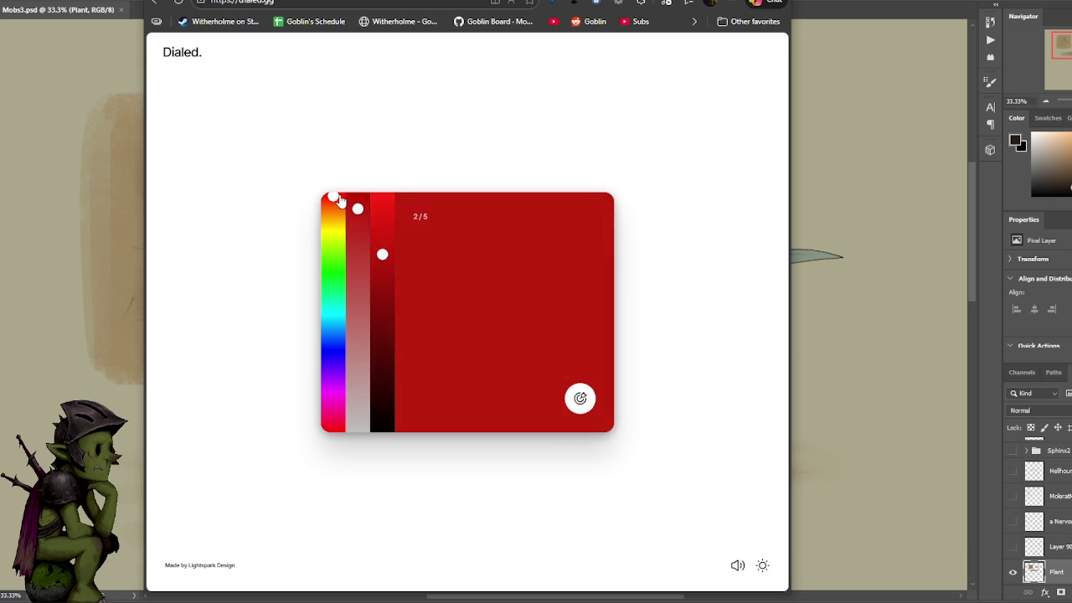
{"action": "left_click_drag", "start_coordinate": [340, 200], "coordinate": [341, 197]}
{"action": "left_click_drag", "start_coordinate": [382, 258], "coordinate": [383, 265]}
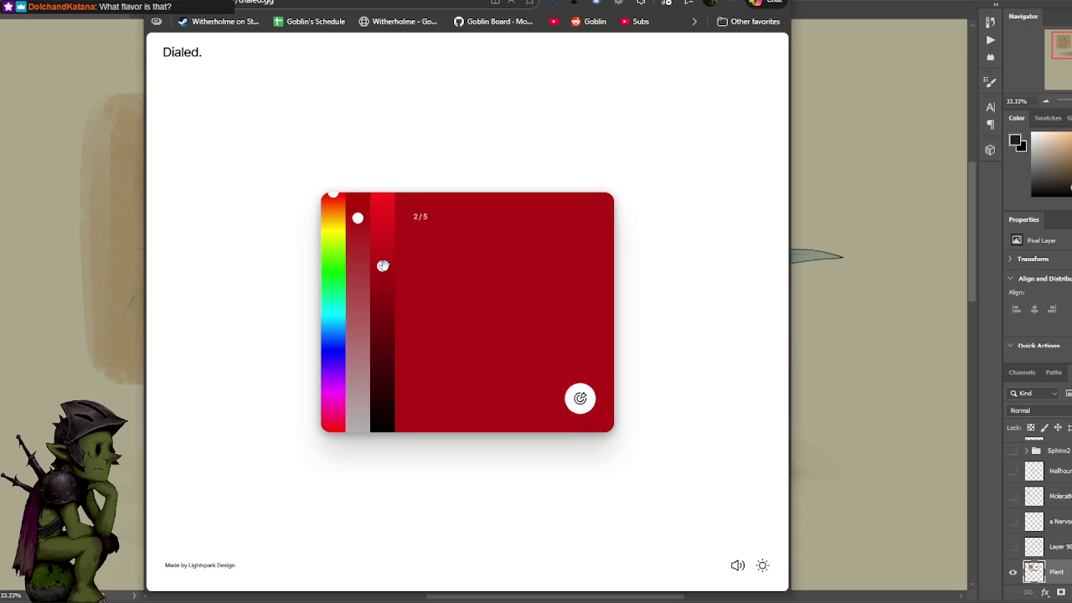
{"action": "left_click", "coordinate": [579, 399]}
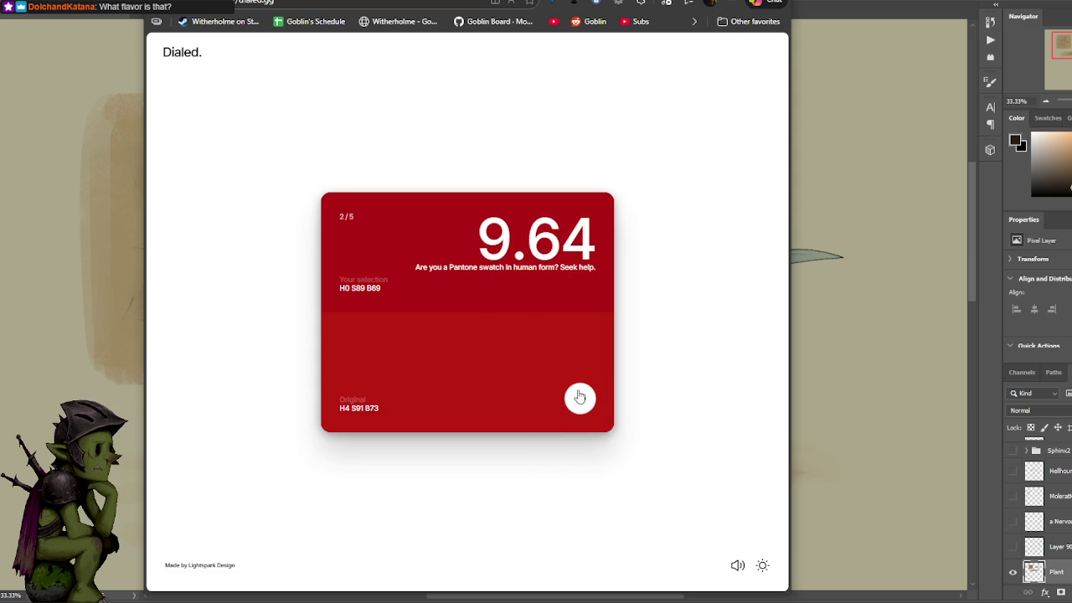
{"action": "left_click", "coordinate": [584, 400]}
{"action": "right_click", "coordinate": [590, 398]}
{"action": "left_click", "coordinate": [641, 491]}
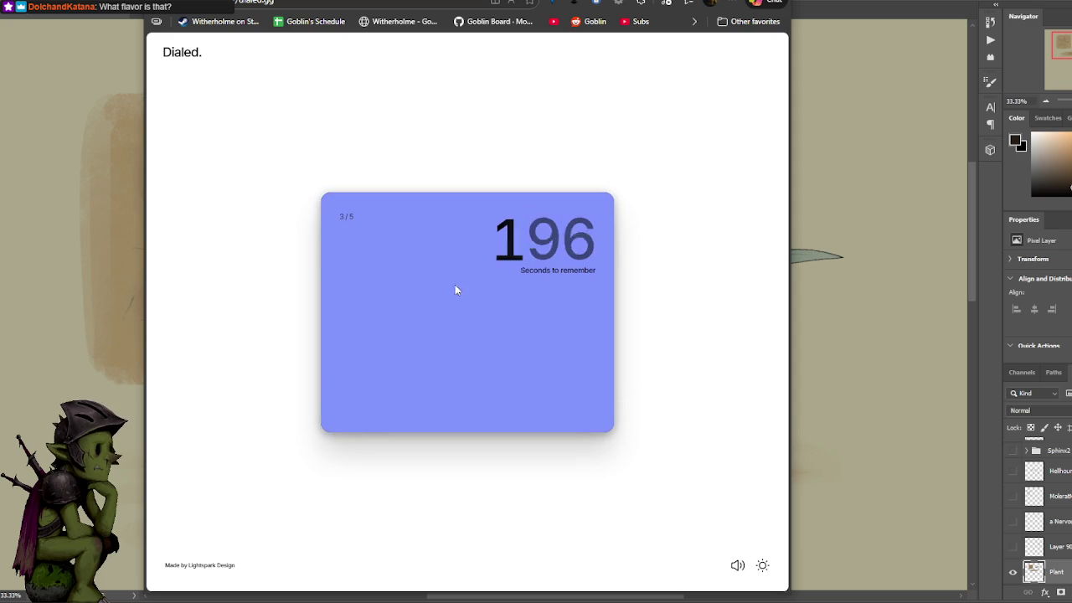
- Shift the starting green guess to a more saturated periwinkle blue
{"action": "left_click", "coordinate": [382, 244]}
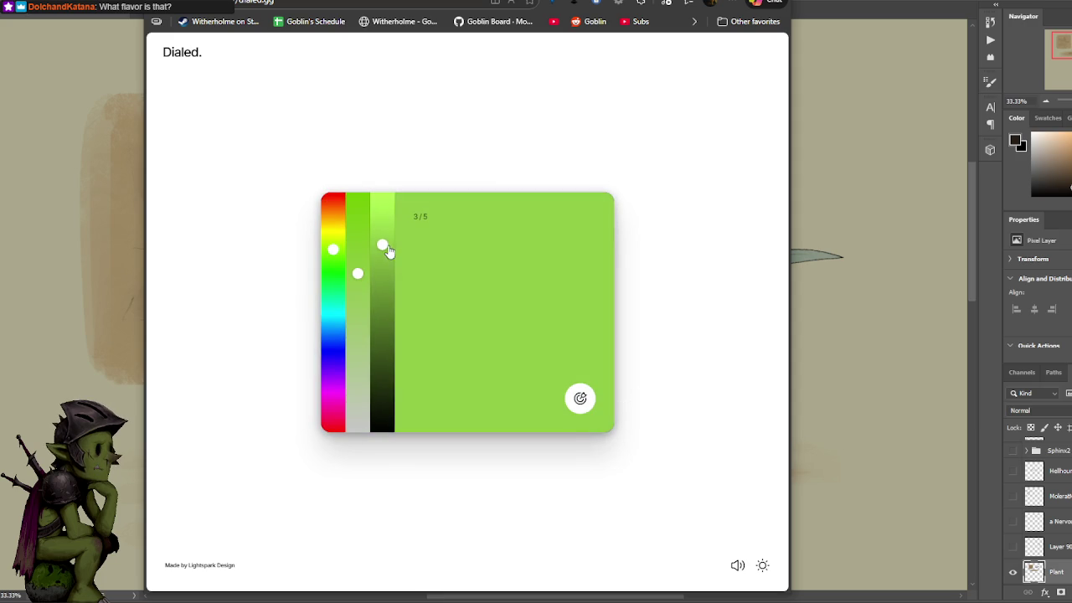
{"action": "left_click_drag", "start_coordinate": [326, 321], "coordinate": [333, 331]}
{"action": "mouse_move", "coordinate": [357, 272]}
{"action": "left_mouse_down"}
{"action": "mouse_move", "coordinate": [355, 249]}
{"action": "mouse_move", "coordinate": [357, 288]}
{"action": "left_mouse_up"}
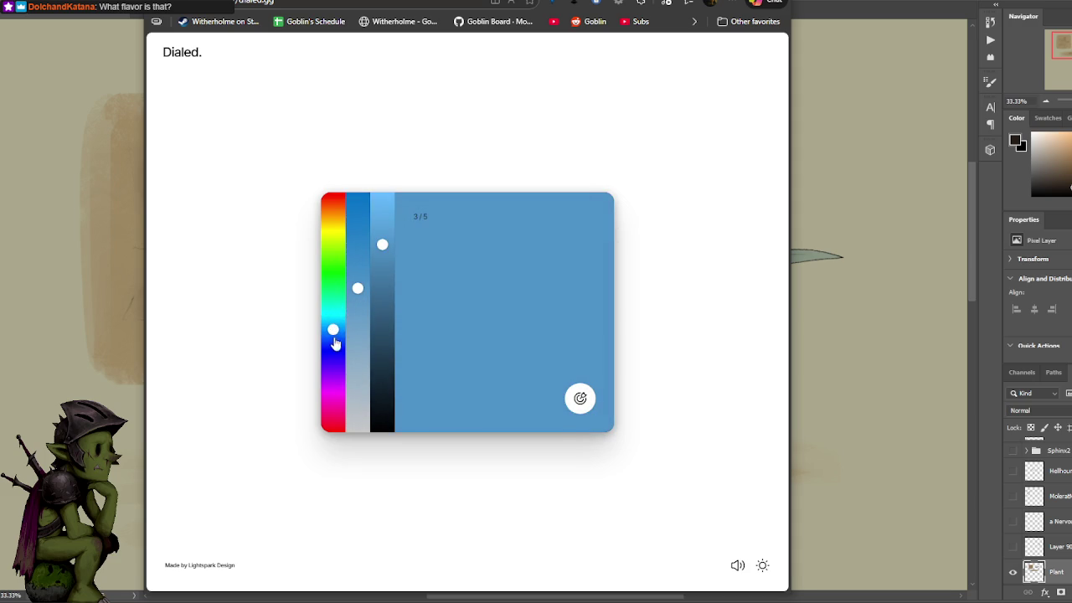
{"action": "left_click_drag", "start_coordinate": [334, 328], "coordinate": [333, 335]}
{"action": "left_click_drag", "start_coordinate": [356, 288], "coordinate": [358, 304]}
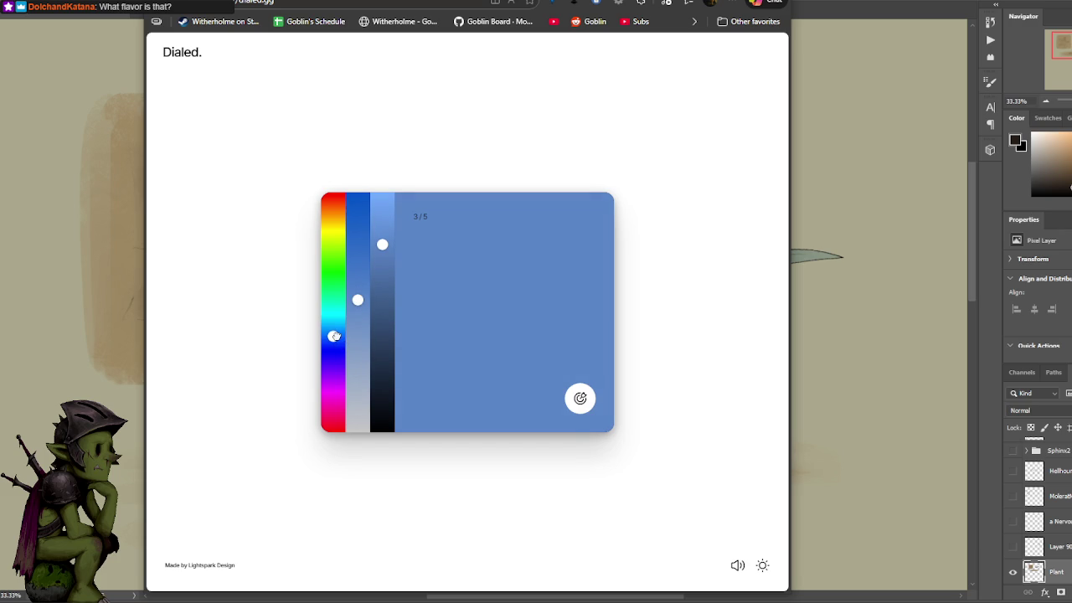
- Refine the blue to H220 S46 B74, submit it for 6.42, and advance to round 4
{"action": "left_click_drag", "start_coordinate": [358, 300], "coordinate": [358, 318]}
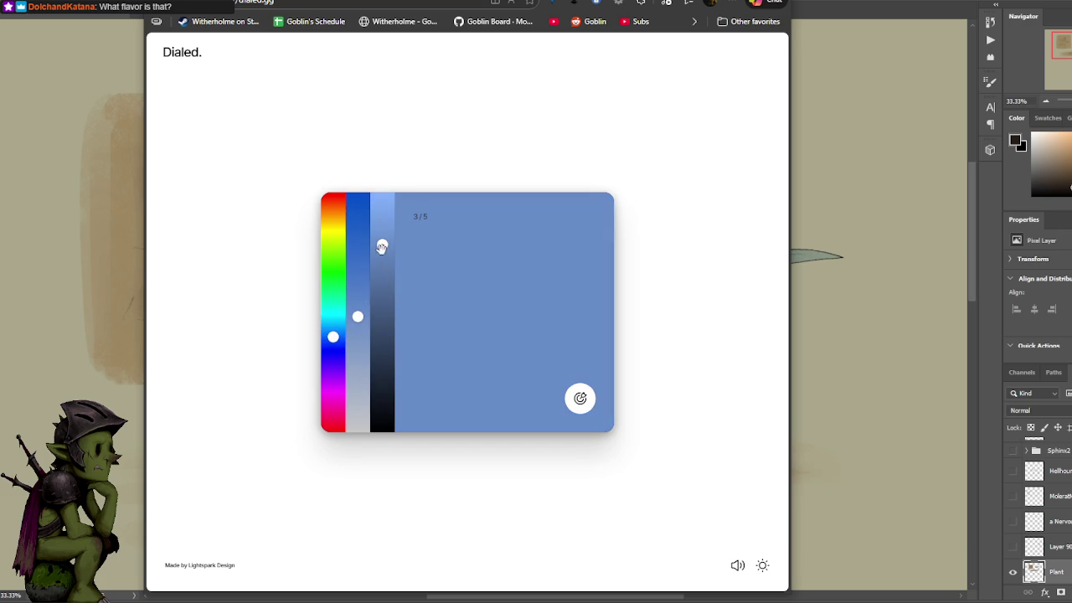
{"action": "left_click_drag", "start_coordinate": [382, 244], "coordinate": [382, 262]}
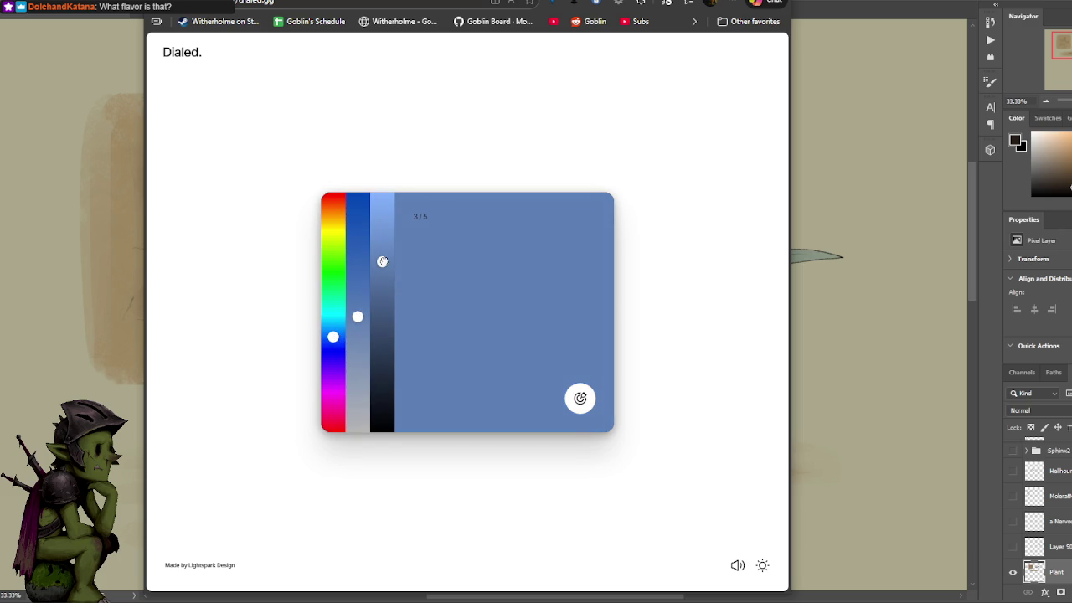
{"action": "left_click_drag", "start_coordinate": [333, 339], "coordinate": [340, 343]}
{"action": "left_click", "coordinate": [357, 333]}
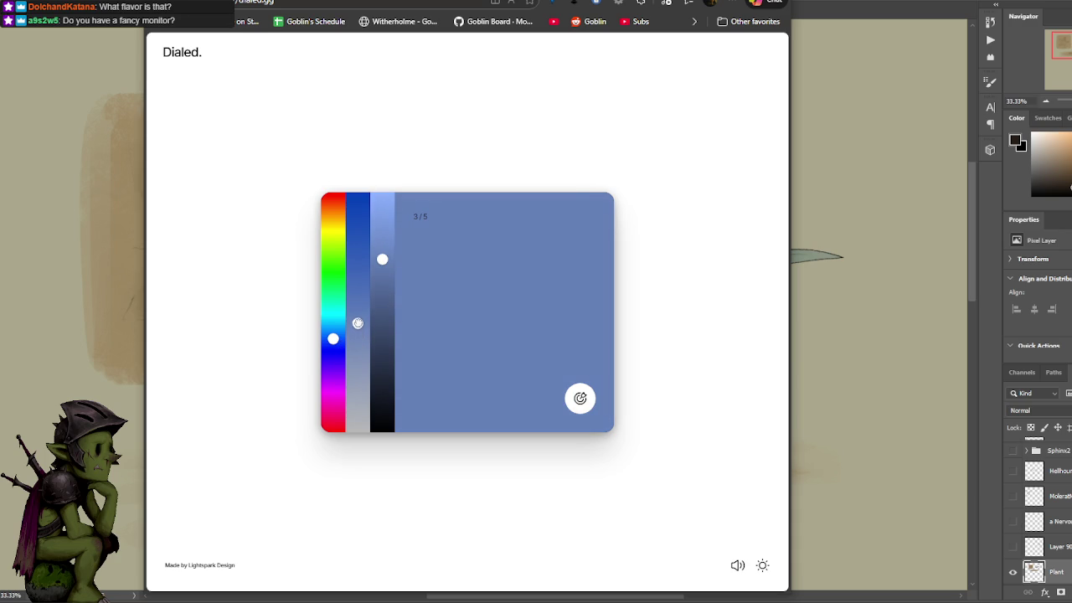
{"action": "left_click_drag", "start_coordinate": [381, 260], "coordinate": [391, 257]}
{"action": "left_click", "coordinate": [580, 398]}
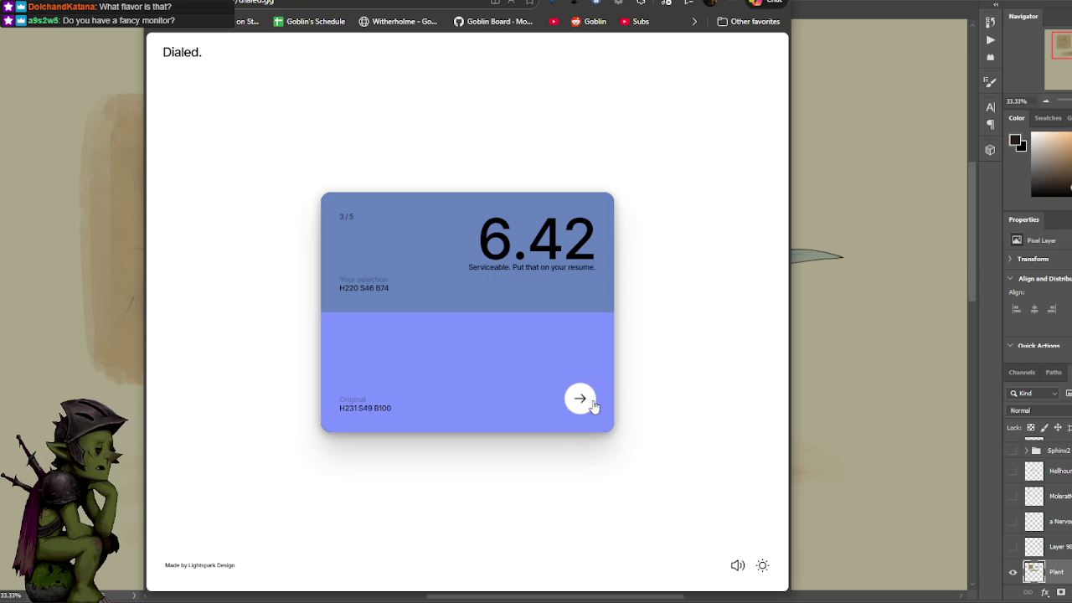
{"action": "left_click", "coordinate": [581, 399]}
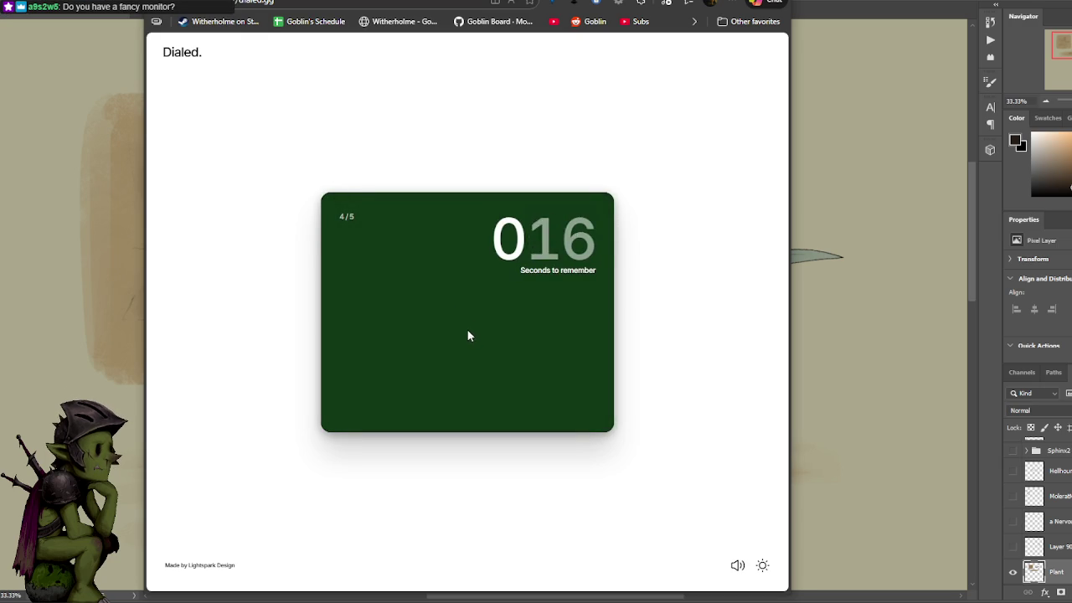
- Dial a dark green guess of H127 S74 B21, submit for 9.94, then advance to round 5
{"action": "left_click", "coordinate": [382, 367]}
{"action": "left_click_drag", "start_coordinate": [334, 295], "coordinate": [332, 261]}
{"action": "left_click_drag", "start_coordinate": [383, 367], "coordinate": [383, 376]}
{"action": "left_click_drag", "start_coordinate": [358, 316], "coordinate": [357, 259]}
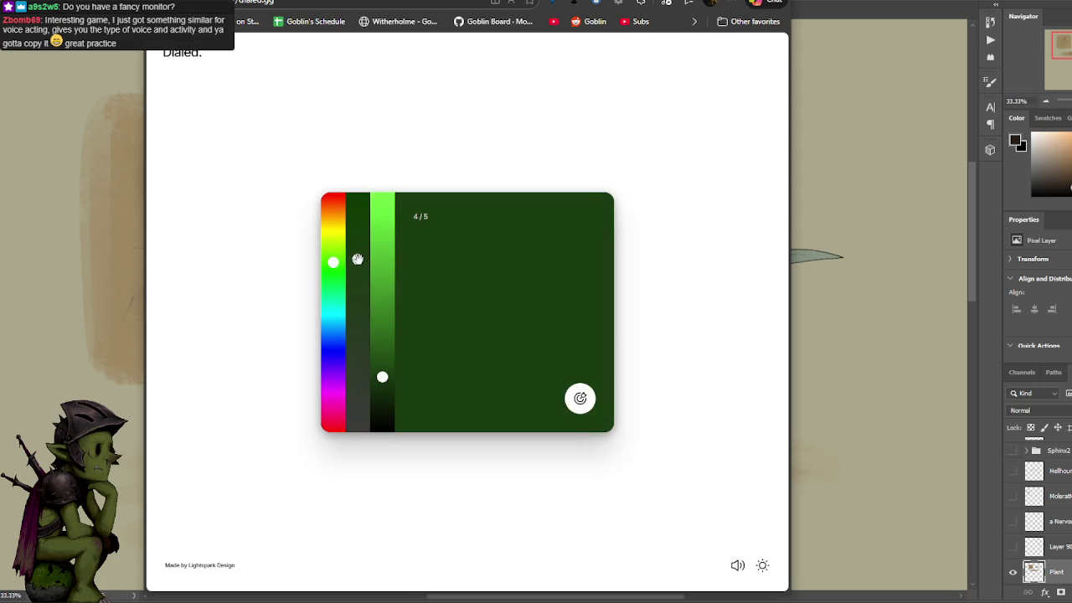
{"action": "left_click_drag", "start_coordinate": [359, 259], "coordinate": [360, 253]}
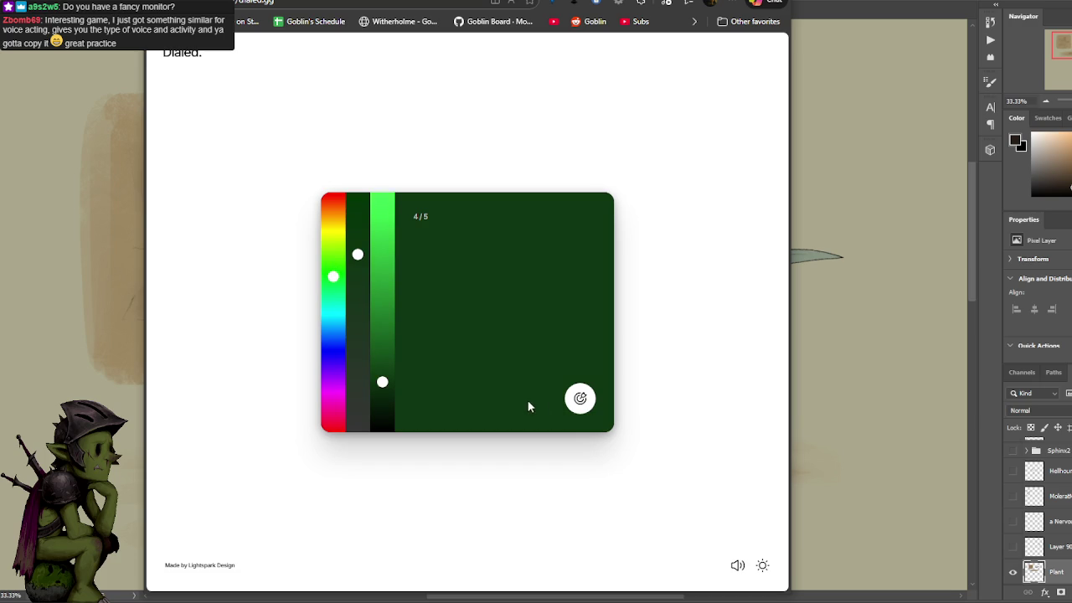
{"action": "left_click", "coordinate": [580, 398]}
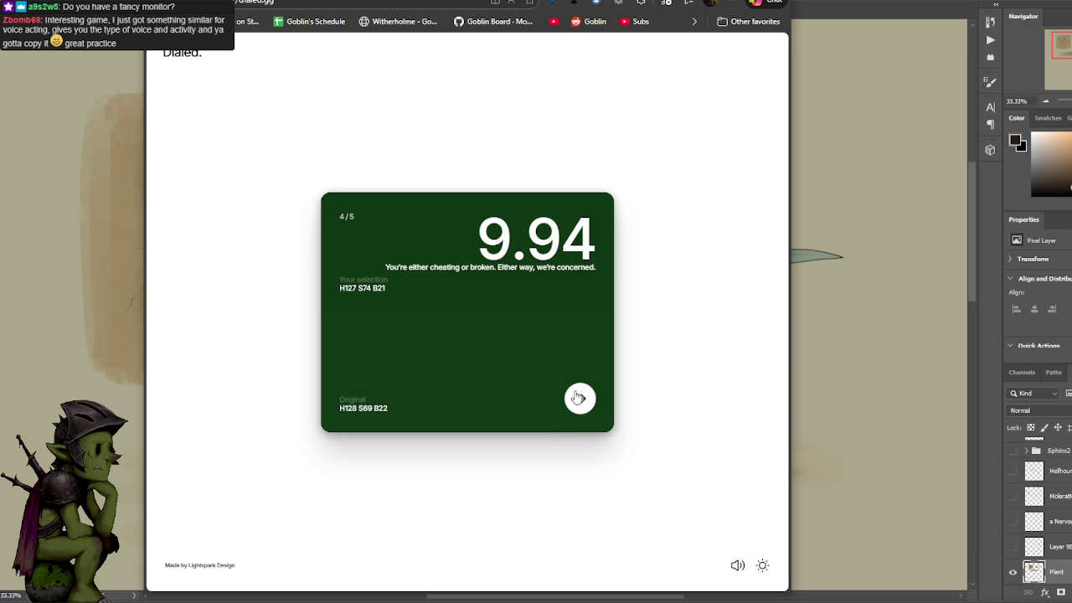
{"action": "left_click", "coordinate": [581, 401]}
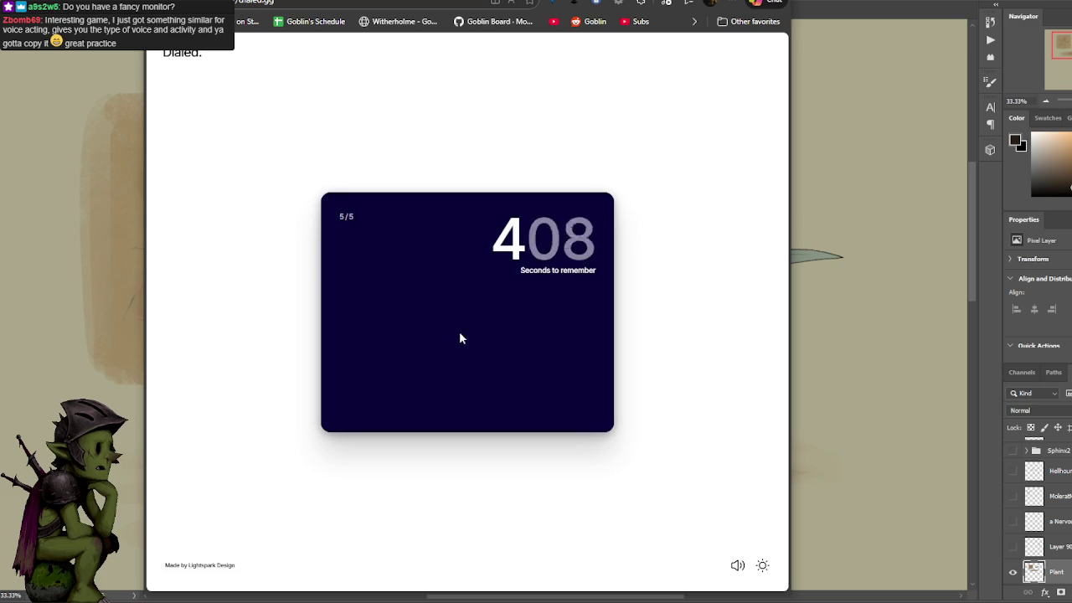
- Dial a dark navy guess of H234 S99 B23, submit for 9.90, and show the 44.65/50 total
{"action": "right_click", "coordinate": [423, 306]}
{"action": "left_click", "coordinate": [293, 361]}
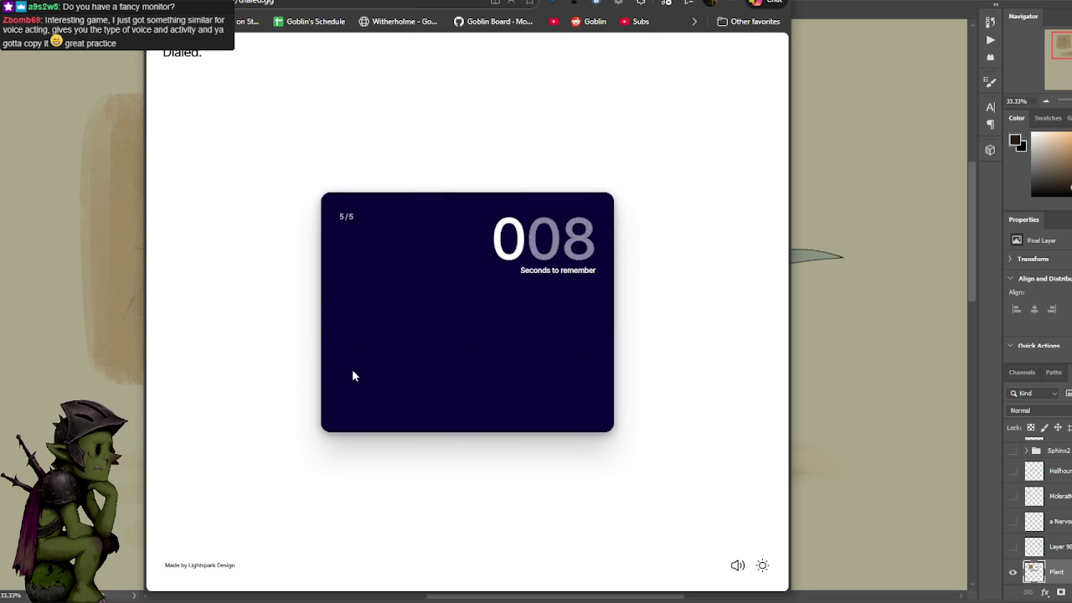
{"action": "left_click", "coordinate": [332, 352]}
{"action": "left_click_drag", "start_coordinate": [387, 362], "coordinate": [382, 381]}
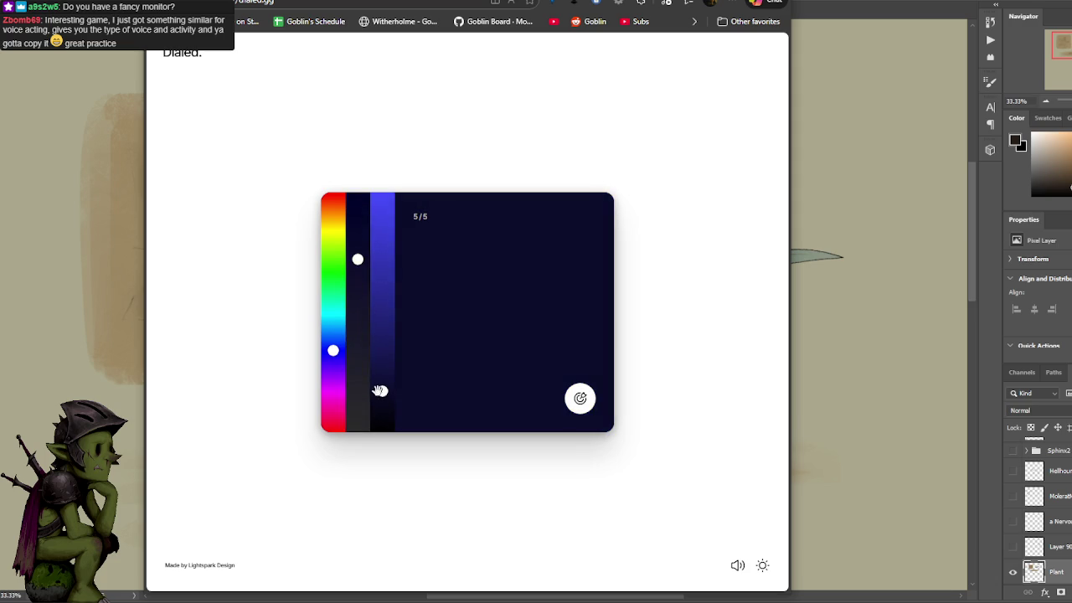
{"action": "left_click_drag", "start_coordinate": [360, 206], "coordinate": [359, 195]}
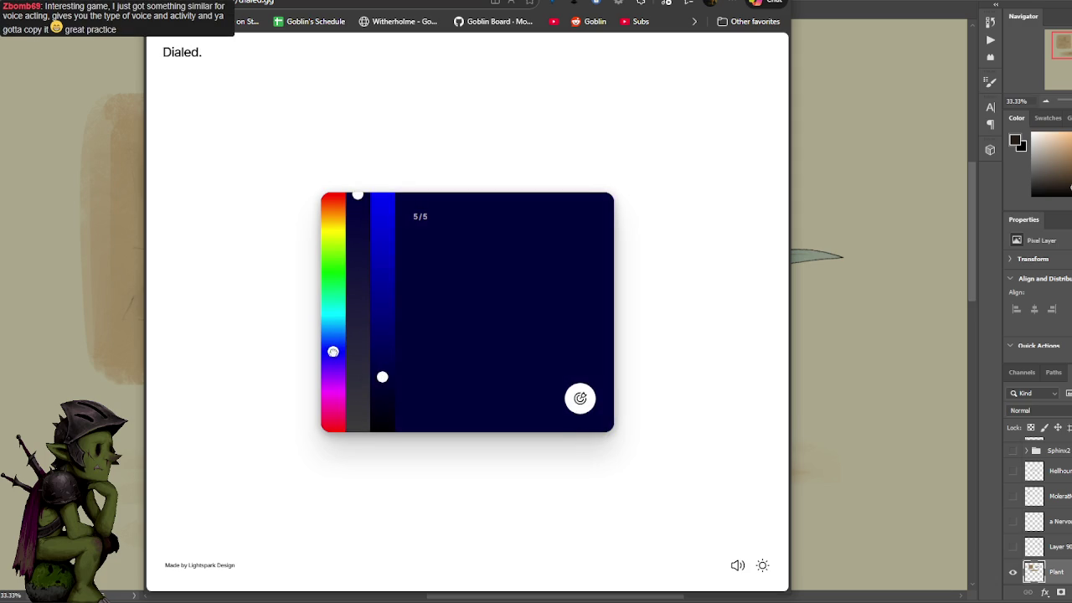
{"action": "left_click", "coordinate": [579, 397]}
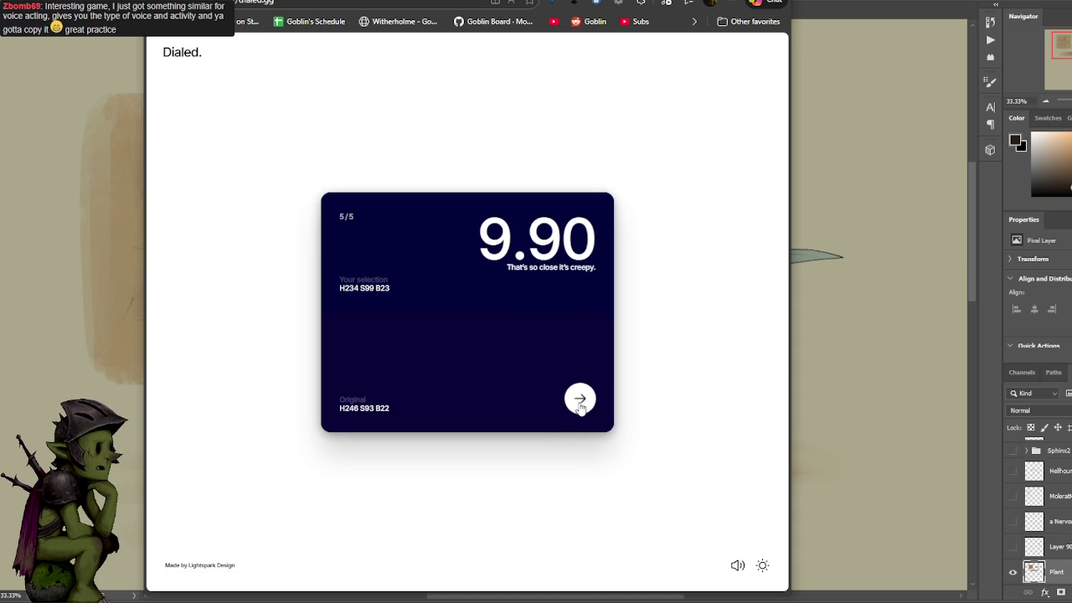
{"action": "left_click", "coordinate": [579, 402]}
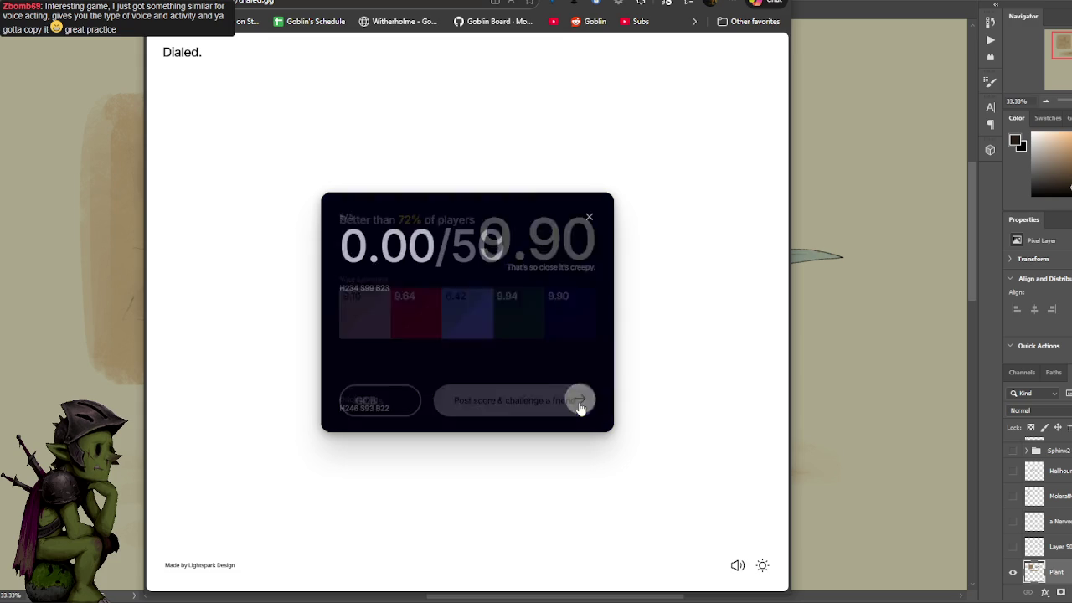
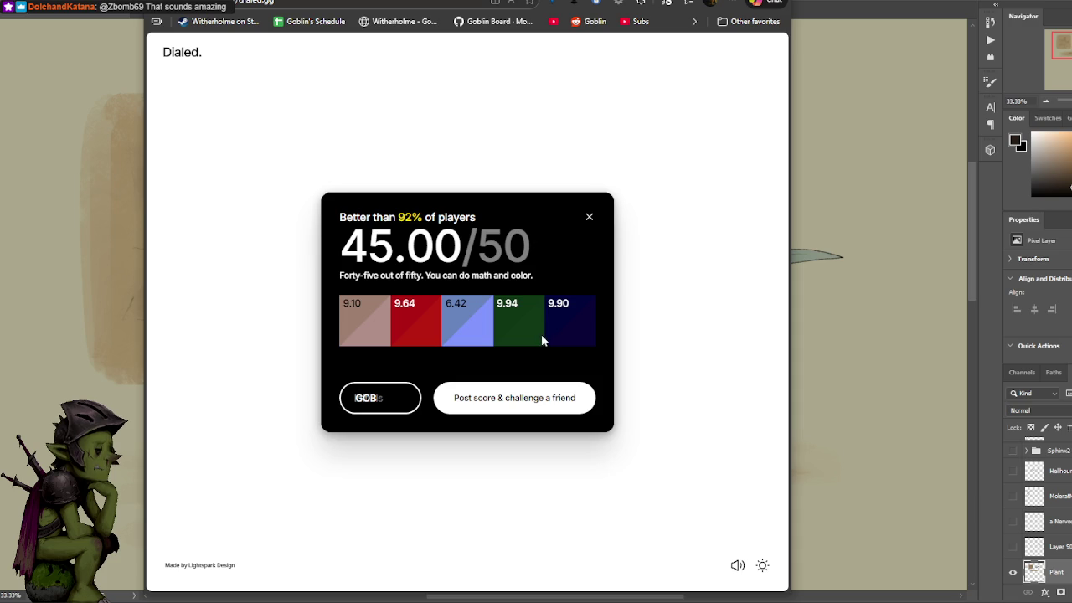
- Start a fresh solo game and match round 1's darker, duller green, scoring 9.38, then advance
{"action": "left_click", "coordinate": [590, 218]}
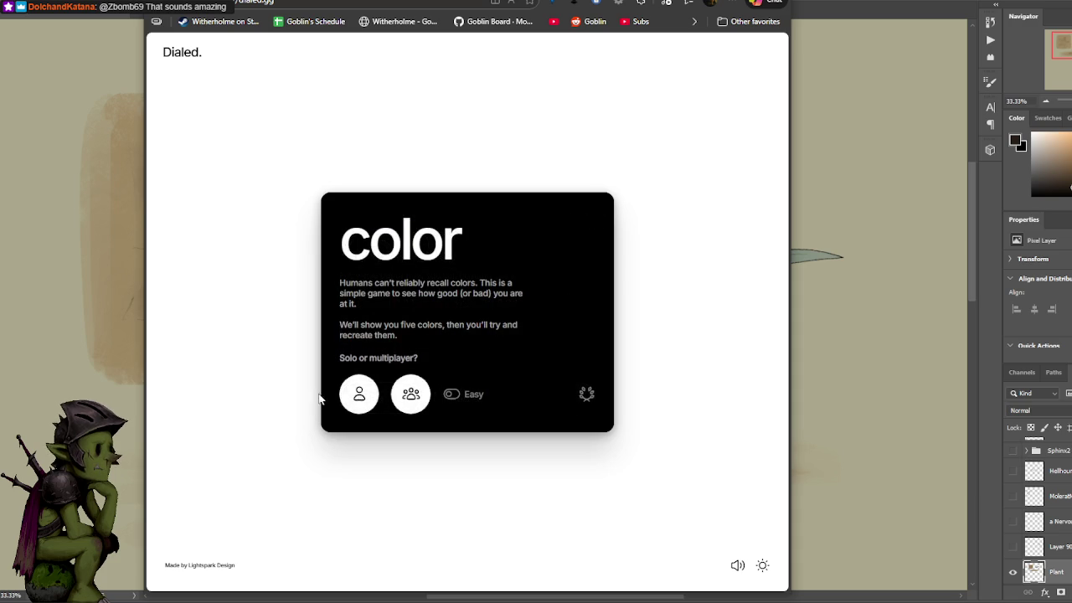
{"action": "left_click", "coordinate": [359, 394]}
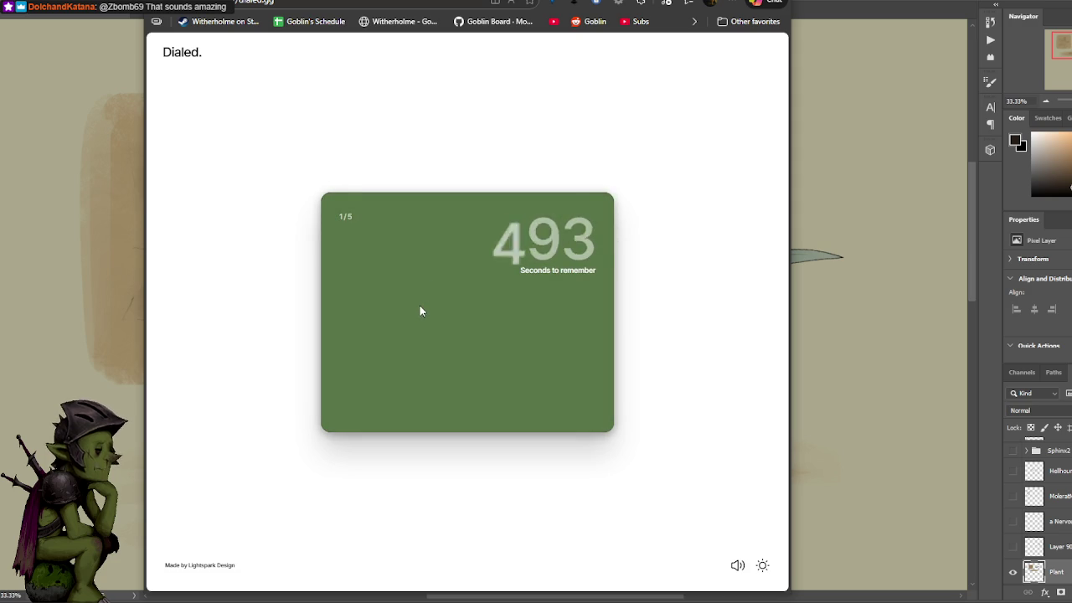
{"action": "left_click", "coordinate": [334, 266]}
{"action": "mouse_move", "coordinate": [359, 294]}
{"action": "left_mouse_down"}
{"action": "mouse_move", "coordinate": [359, 331]}
{"action": "mouse_move", "coordinate": [381, 329]}
{"action": "mouse_move", "coordinate": [357, 337]}
{"action": "left_mouse_up"}
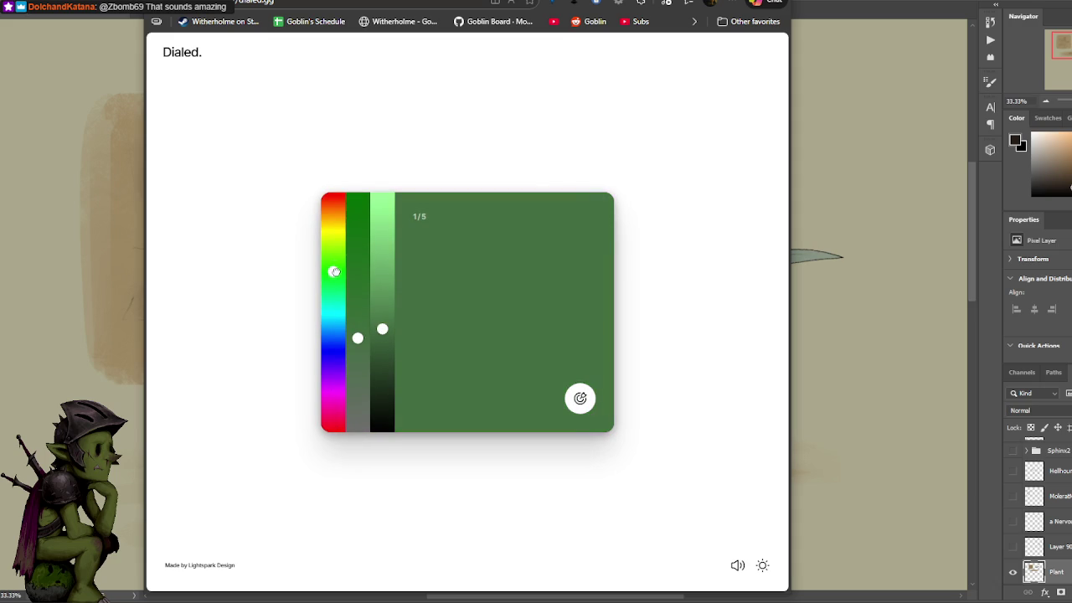
{"action": "left_click", "coordinate": [577, 400]}
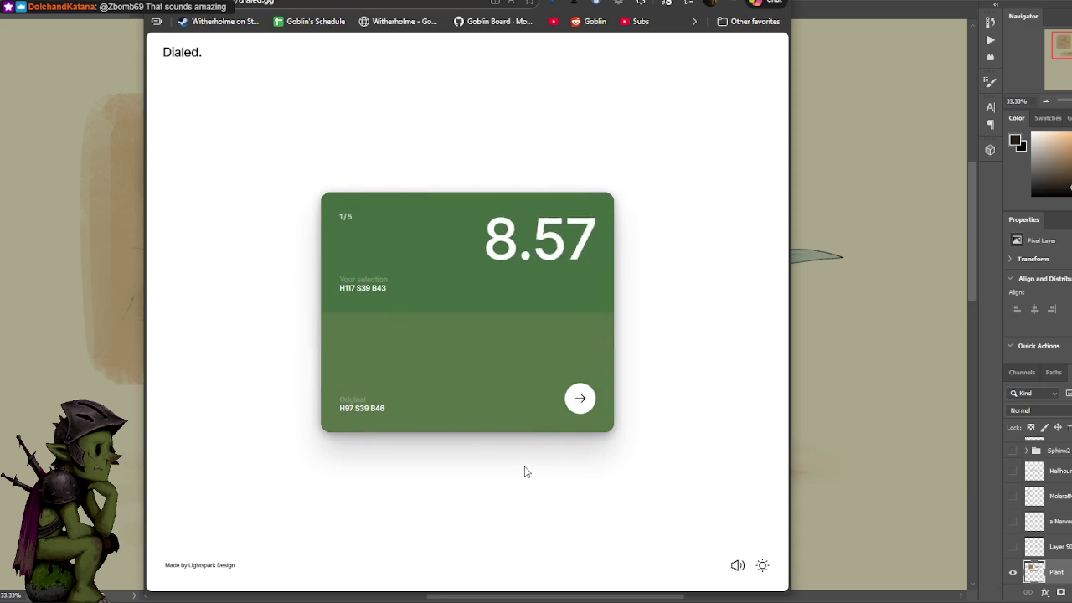
{"action": "left_click", "coordinate": [579, 399]}
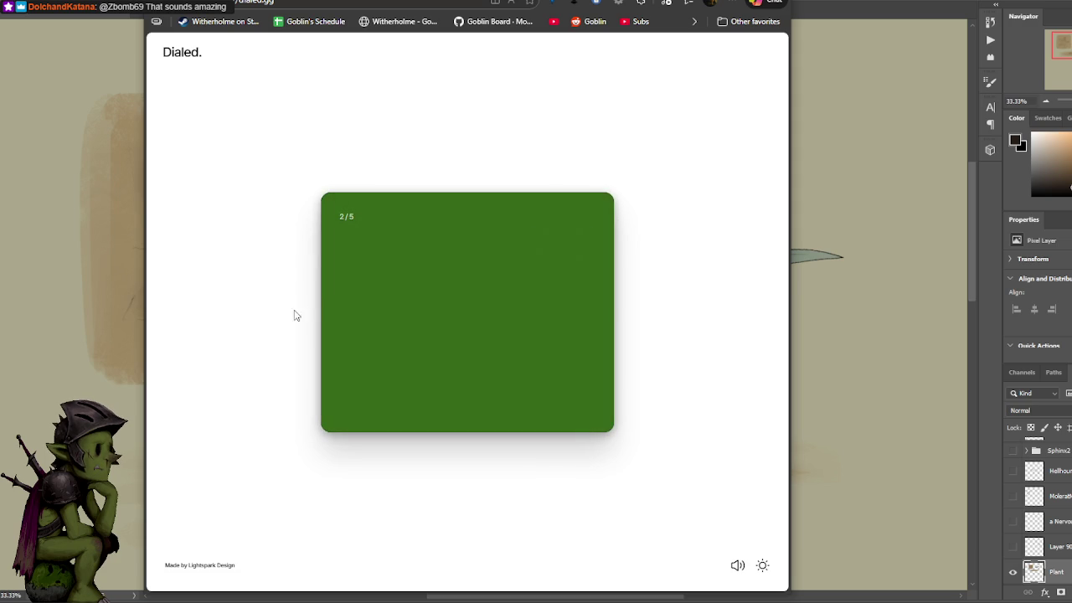
- Fine-tune hue, saturation and brightness to the round 2 green (H93 S78 B41), then advance
{"action": "left_click", "coordinate": [334, 273]}
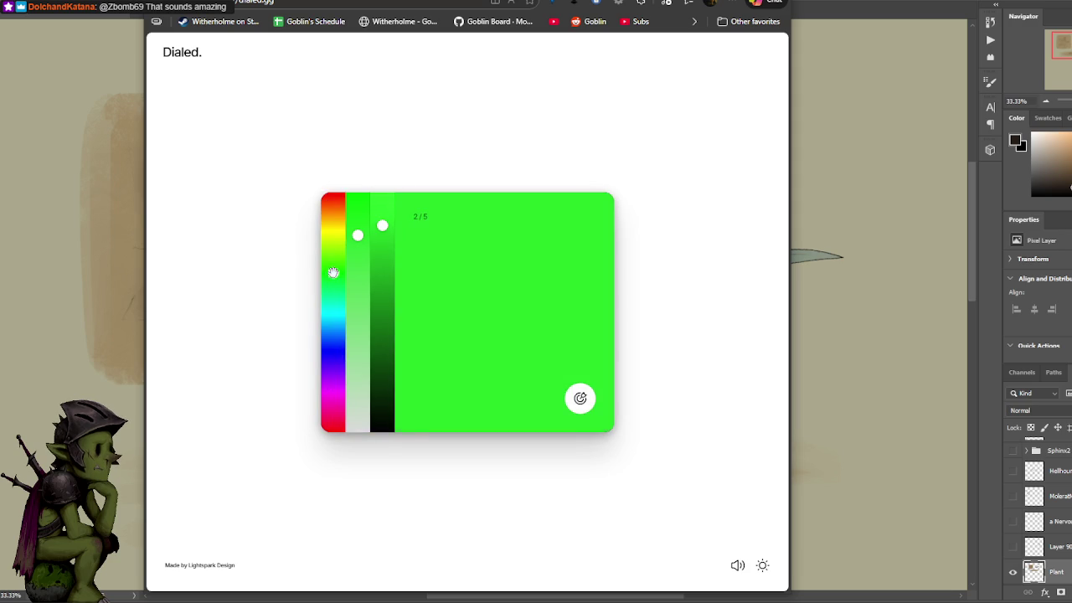
{"action": "left_click_drag", "start_coordinate": [382, 298], "coordinate": [382, 318]}
{"action": "left_click", "coordinate": [357, 258]}
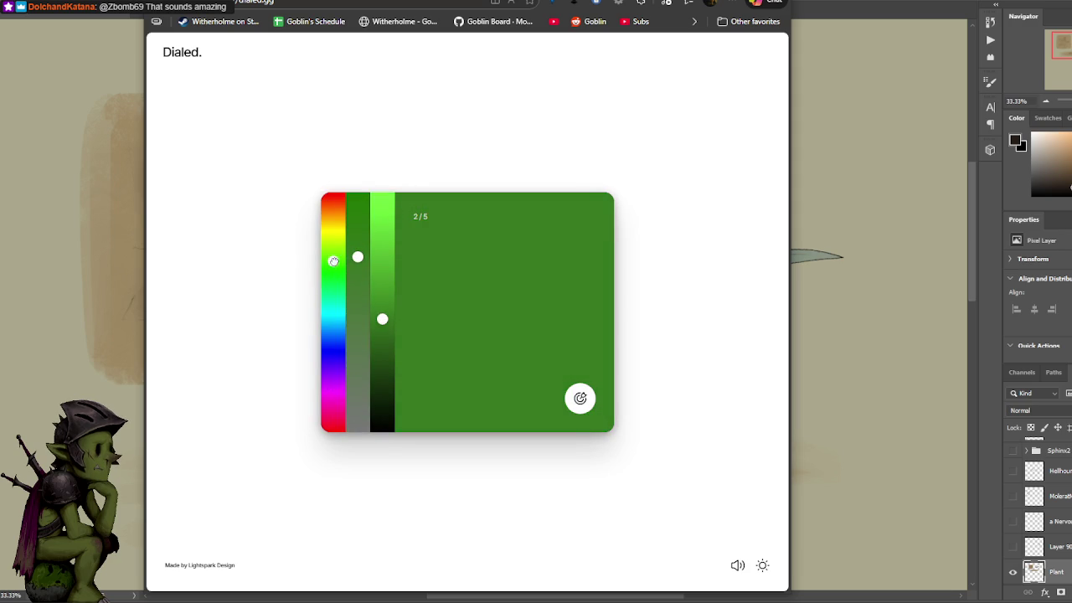
{"action": "left_click_drag", "start_coordinate": [382, 315], "coordinate": [383, 327]}
{"action": "left_click_drag", "start_coordinate": [355, 255], "coordinate": [355, 244]}
{"action": "left_click_drag", "start_coordinate": [392, 339], "coordinate": [385, 335]}
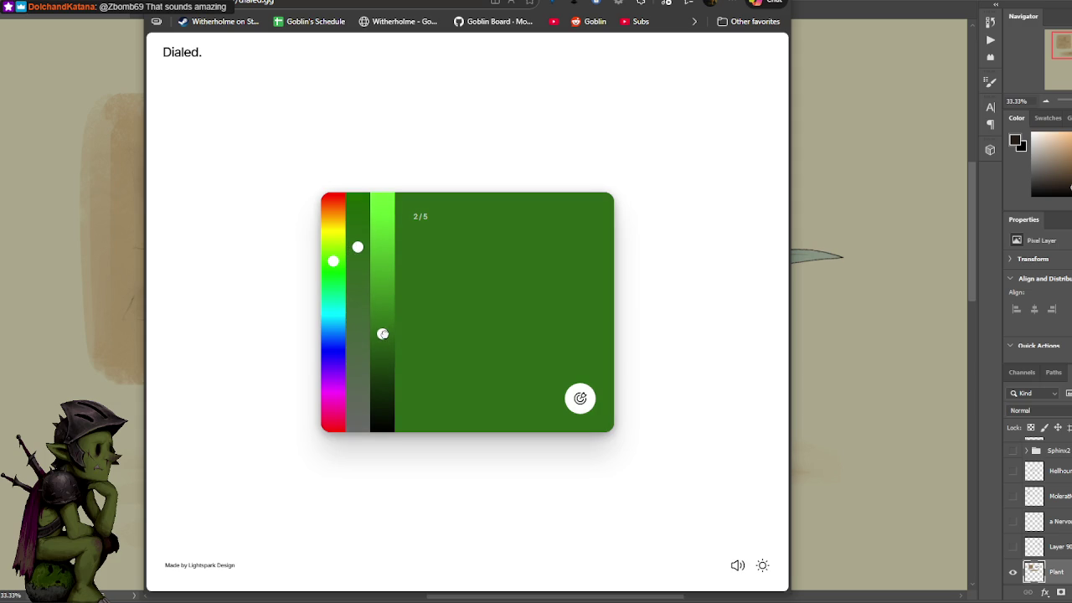
{"action": "left_click_drag", "start_coordinate": [357, 247], "coordinate": [358, 266]}
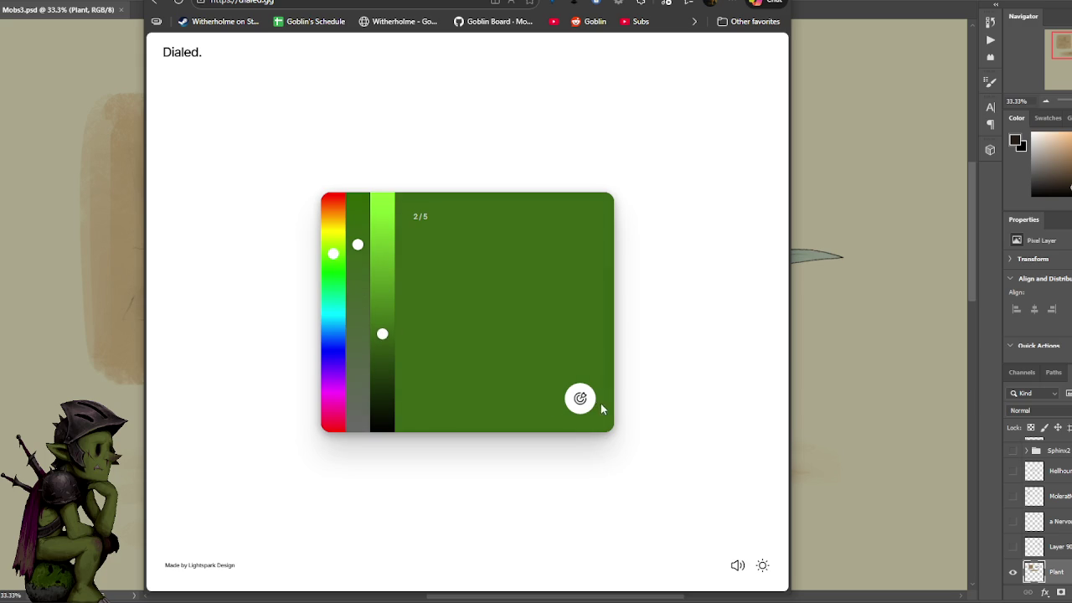
{"action": "left_click", "coordinate": [580, 399]}
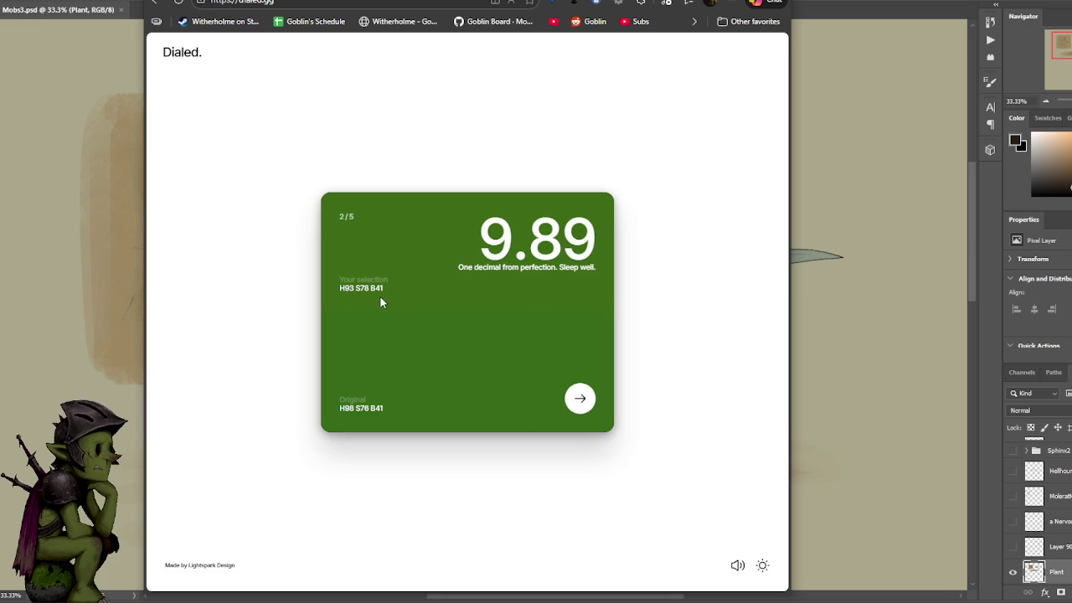
{"action": "left_click", "coordinate": [579, 398]}
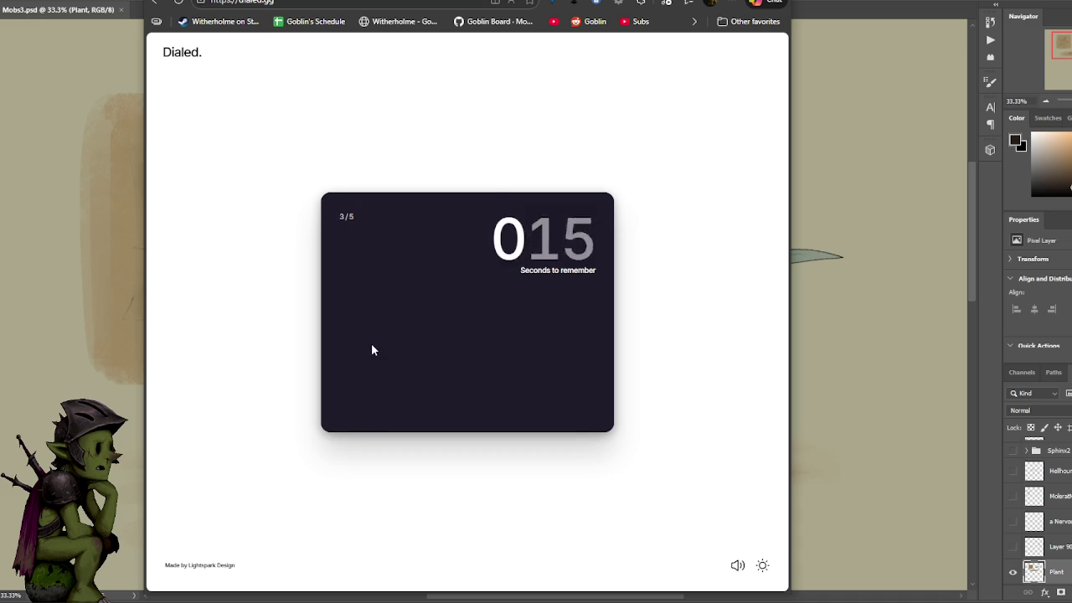
- Set a near-black purple for round 3, submit for 9.52, and advance to round 4
{"action": "left_click", "coordinate": [358, 366]}
{"action": "left_click", "coordinate": [333, 349]}
{"action": "left_click", "coordinate": [381, 272]}
{"action": "left_click", "coordinate": [381, 384]}
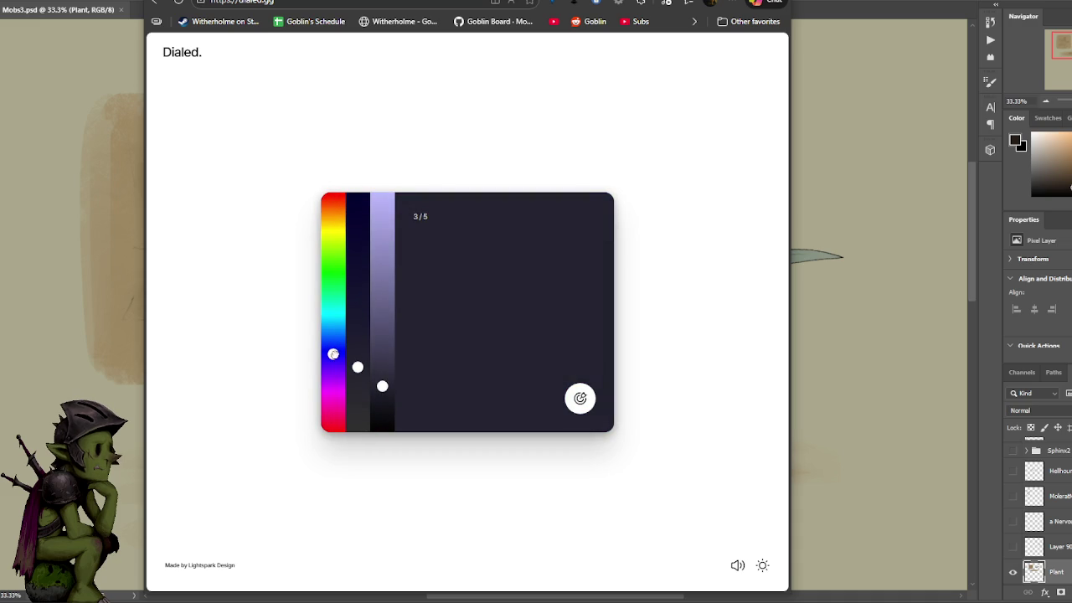
{"action": "left_click_drag", "start_coordinate": [334, 359], "coordinate": [339, 373]}
{"action": "left_click_drag", "start_coordinate": [358, 352], "coordinate": [357, 361]}
{"action": "left_click", "coordinate": [581, 399]}
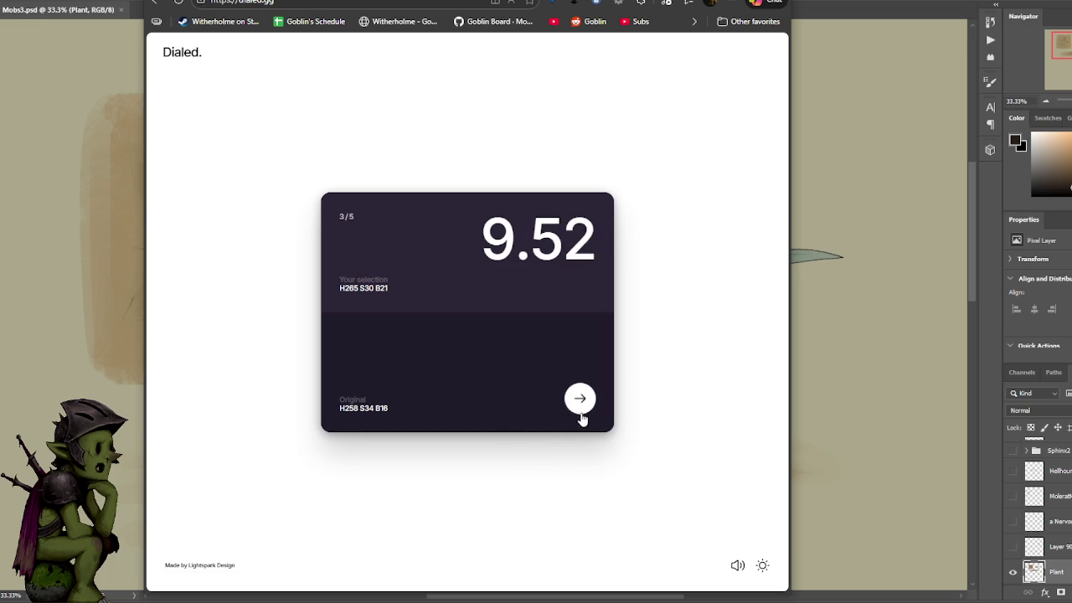
{"action": "left_click", "coordinate": [581, 400]}
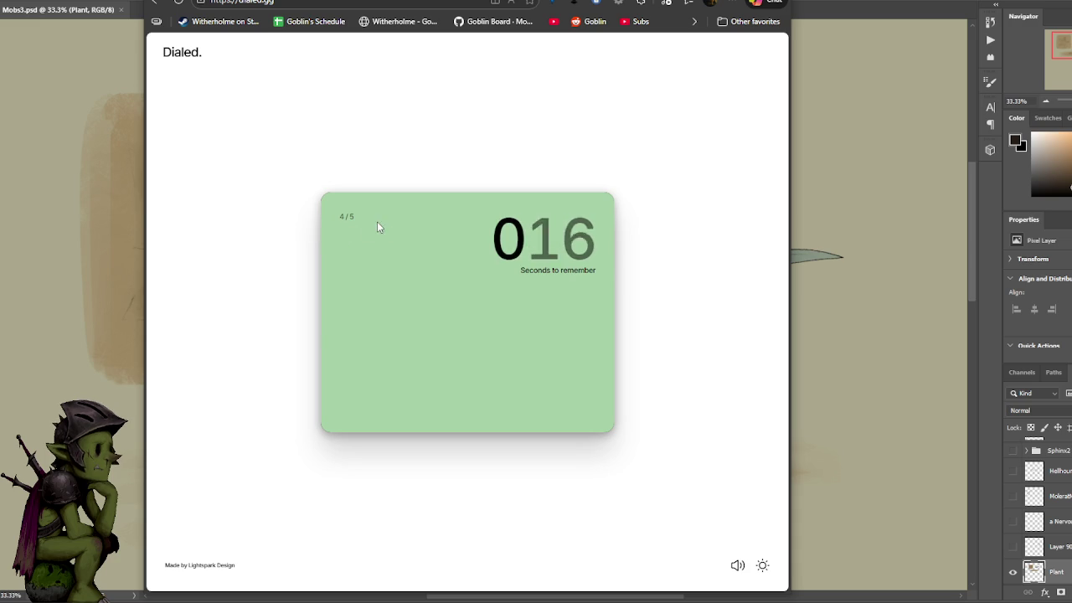
- Tune a light mint green for round 4, submit for 7.68, and advance to round 5
{"action": "left_click", "coordinate": [332, 246]}
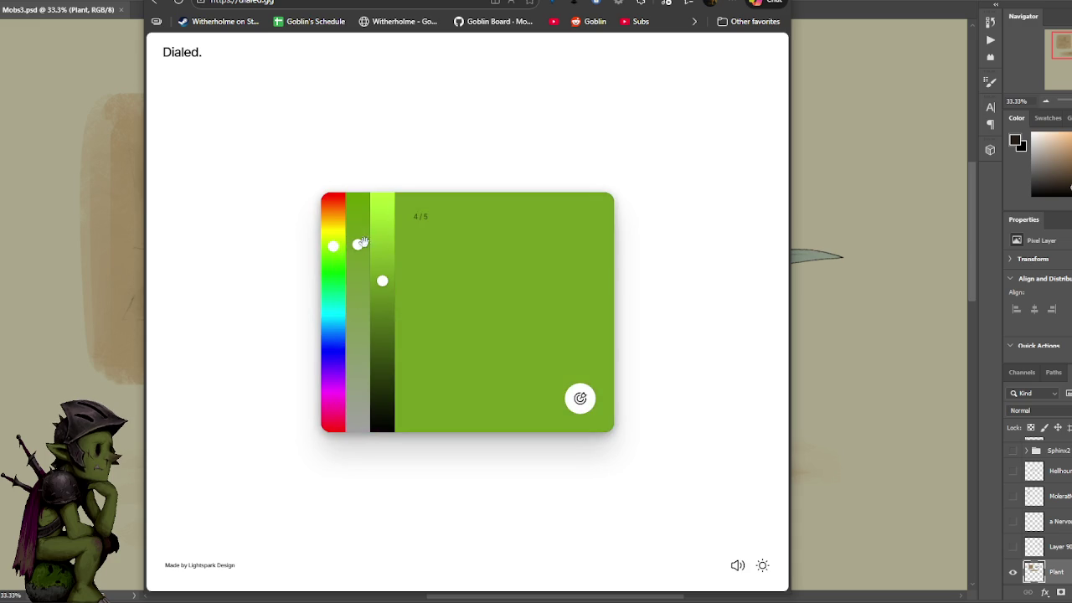
{"action": "left_click", "coordinate": [382, 222]}
{"action": "left_click", "coordinate": [358, 372]}
{"action": "left_click", "coordinate": [357, 367]}
{"action": "left_click", "coordinate": [332, 288]}
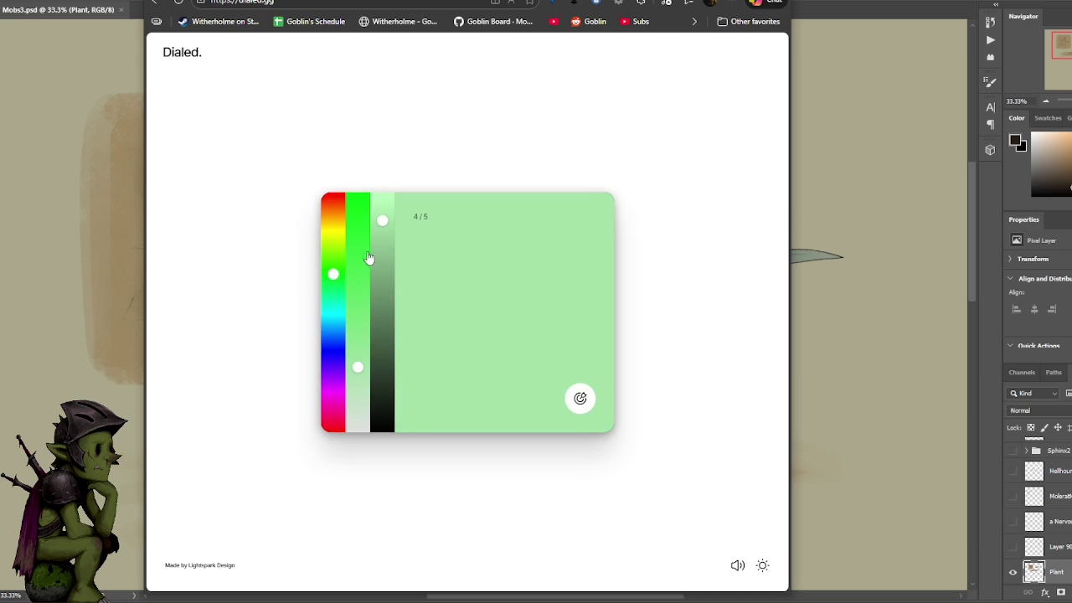
{"action": "left_click", "coordinate": [358, 353]}
{"action": "left_click", "coordinate": [334, 282]}
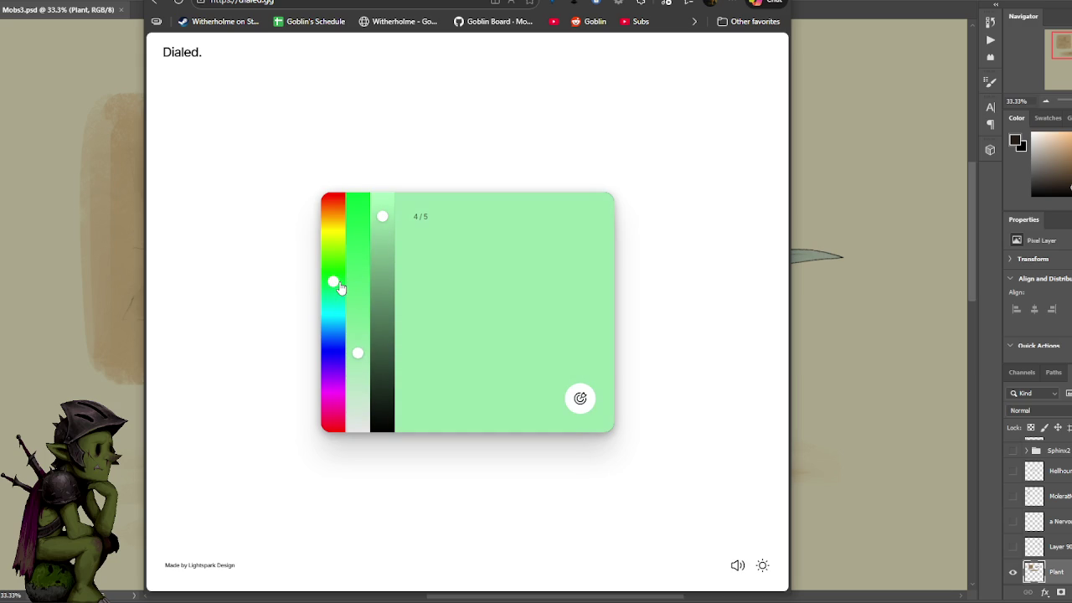
{"action": "left_click", "coordinate": [360, 350]}
{"action": "left_click_drag", "start_coordinate": [361, 348], "coordinate": [360, 342]}
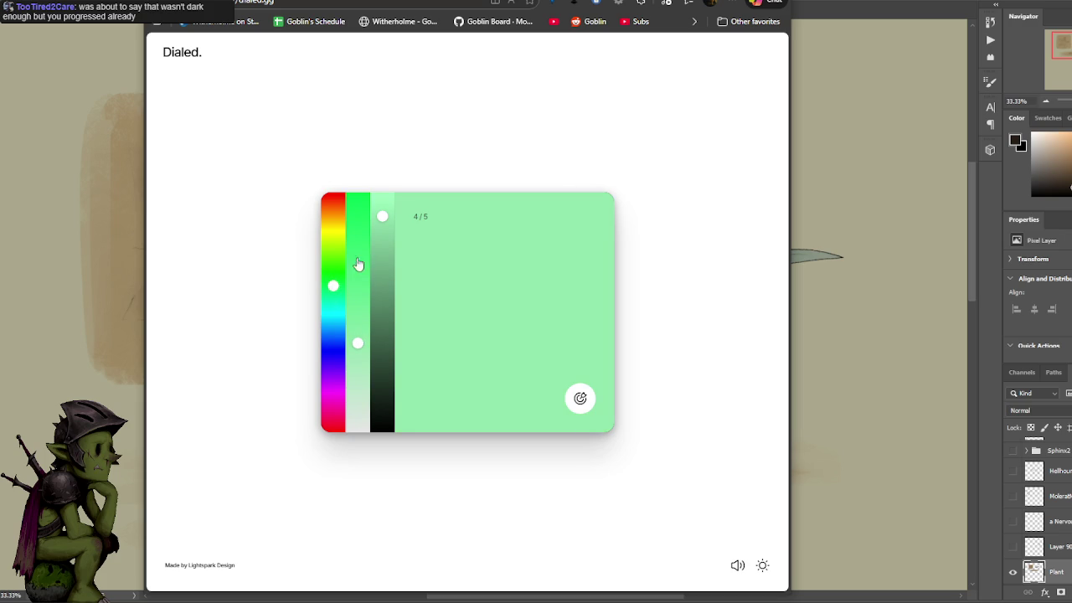
{"action": "left_click", "coordinate": [382, 213]}
{"action": "left_click_drag", "start_coordinate": [355, 325], "coordinate": [355, 334]}
{"action": "left_click", "coordinate": [585, 408]}
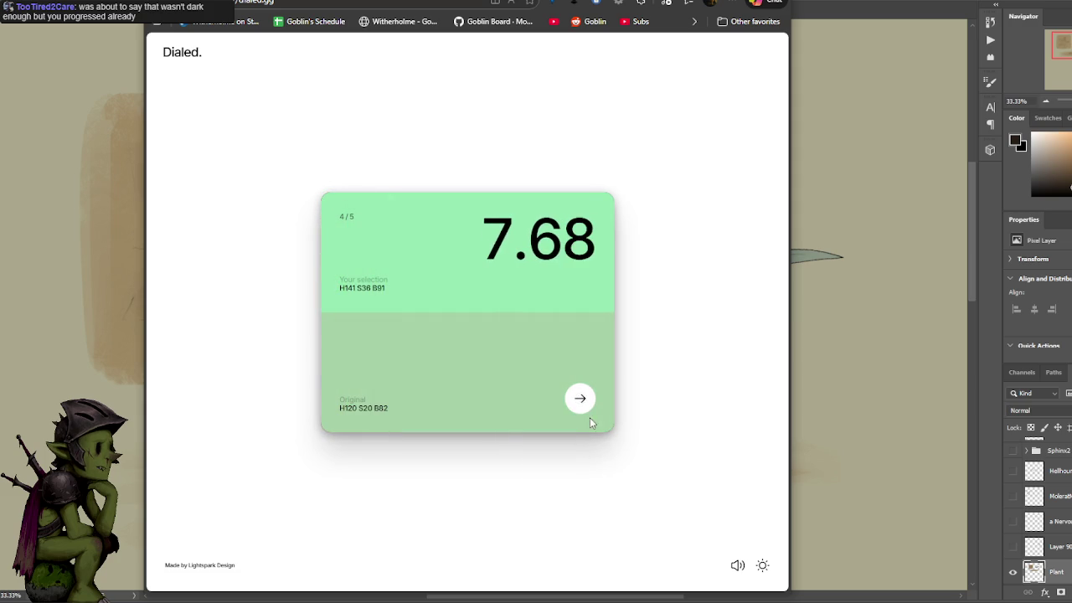
{"action": "left_click", "coordinate": [579, 398]}
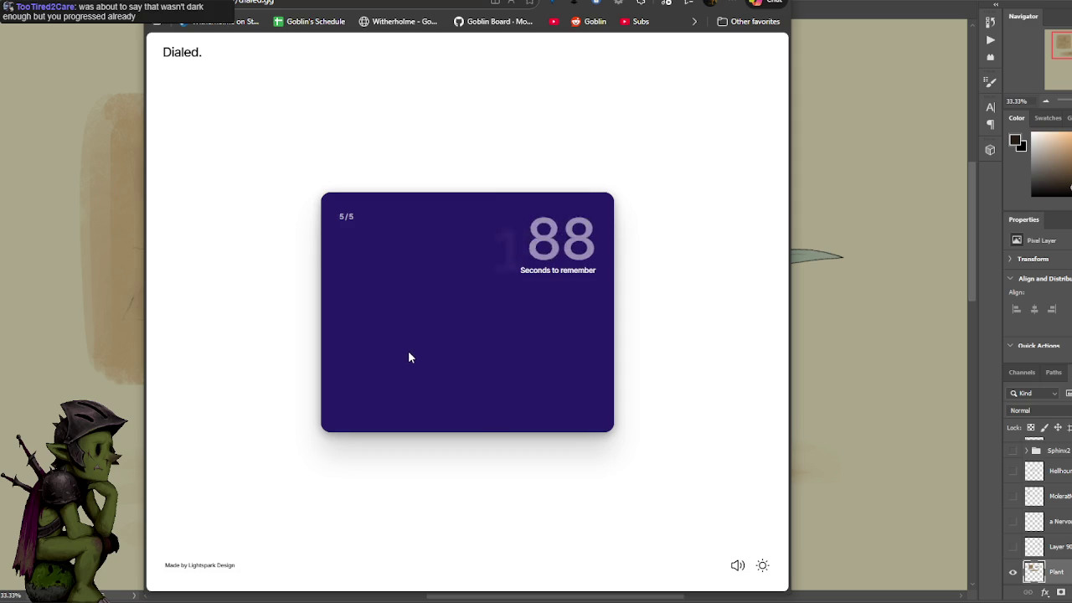
- Match the saturated blue-violet for round 5, view the 44.05/50 final score, and close it
{"action": "left_click", "coordinate": [332, 348]}
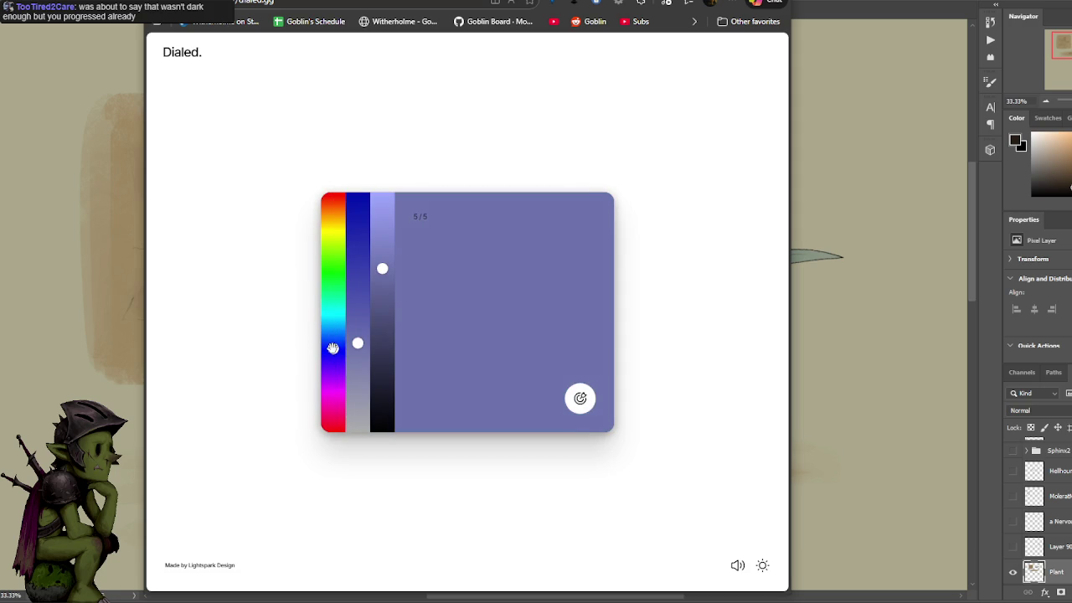
{"action": "left_click_drag", "start_coordinate": [357, 343], "coordinate": [357, 283]}
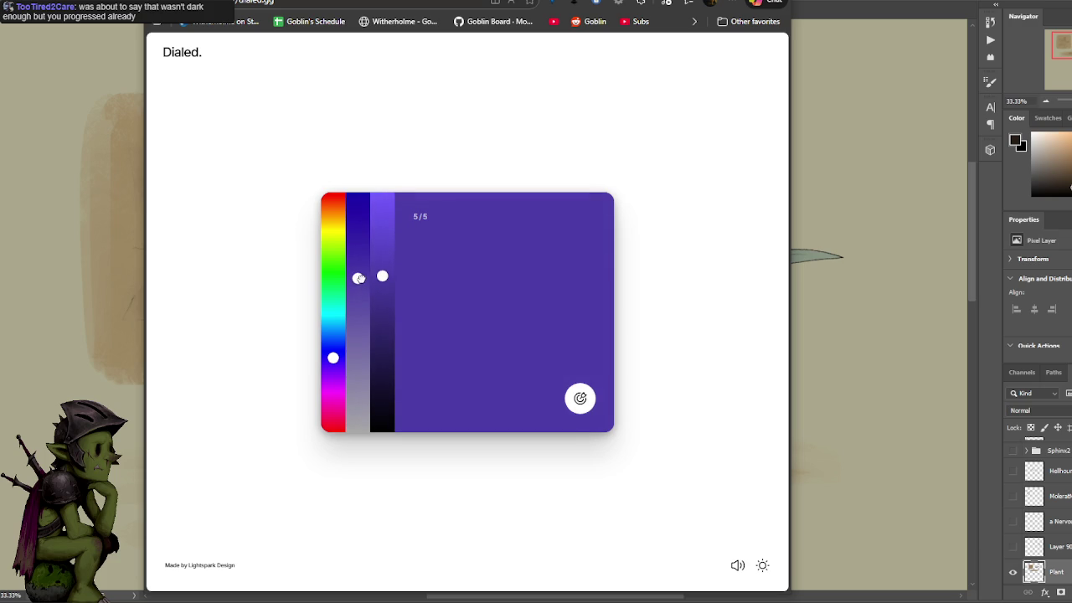
{"action": "left_click", "coordinate": [580, 399]}
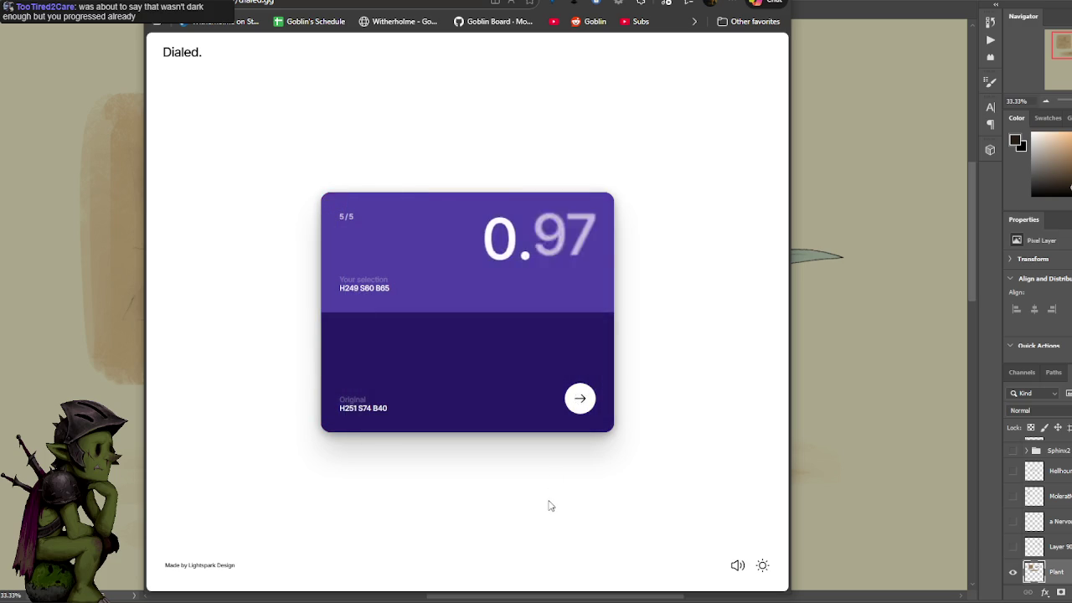
{"action": "left_click", "coordinate": [577, 399]}
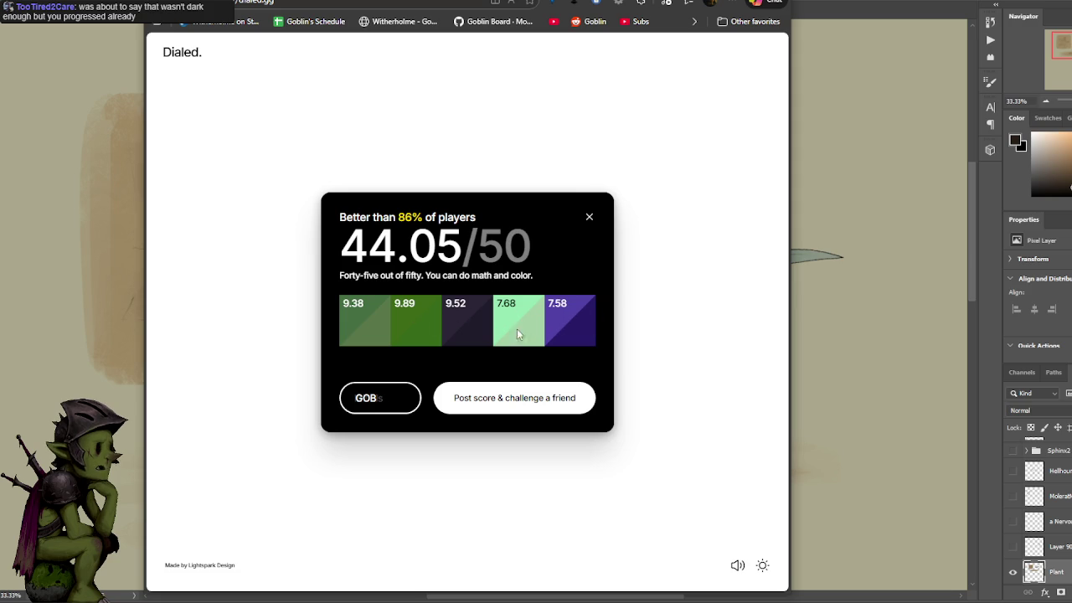
{"action": "left_click", "coordinate": [589, 217]}
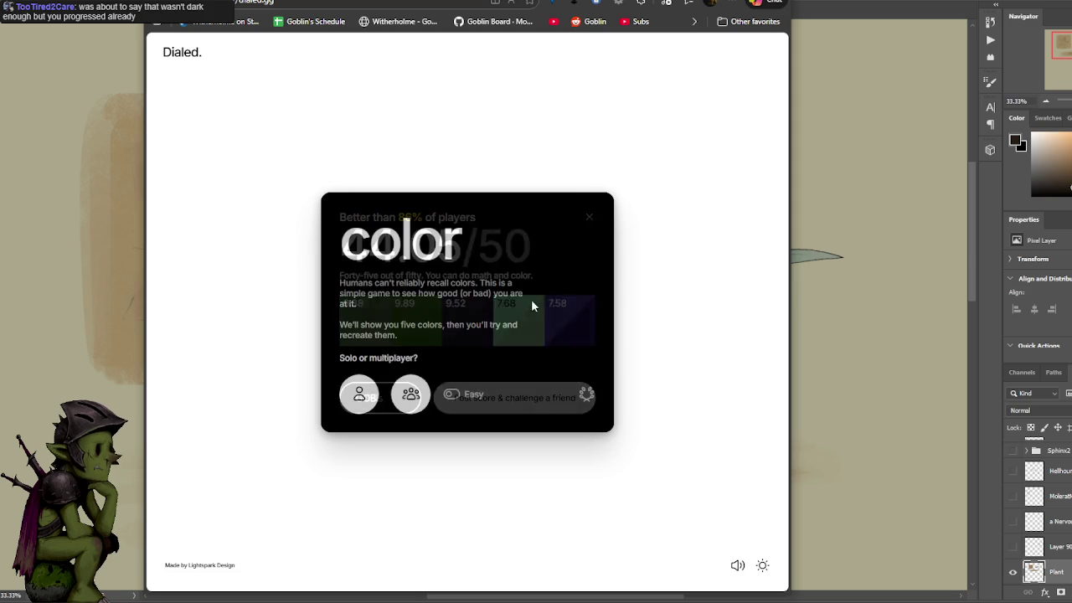
- Start another solo game, submit a lighter, more saturated green scoring 7.80, then reload the page
{"action": "left_click", "coordinate": [359, 394]}
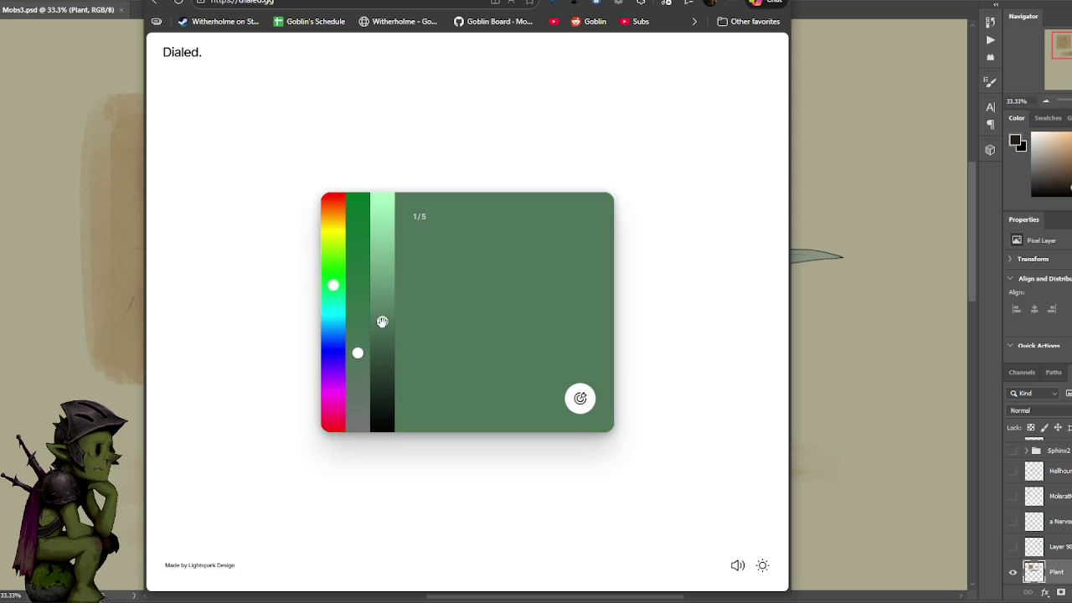
{"action": "left_click", "coordinate": [365, 305]}
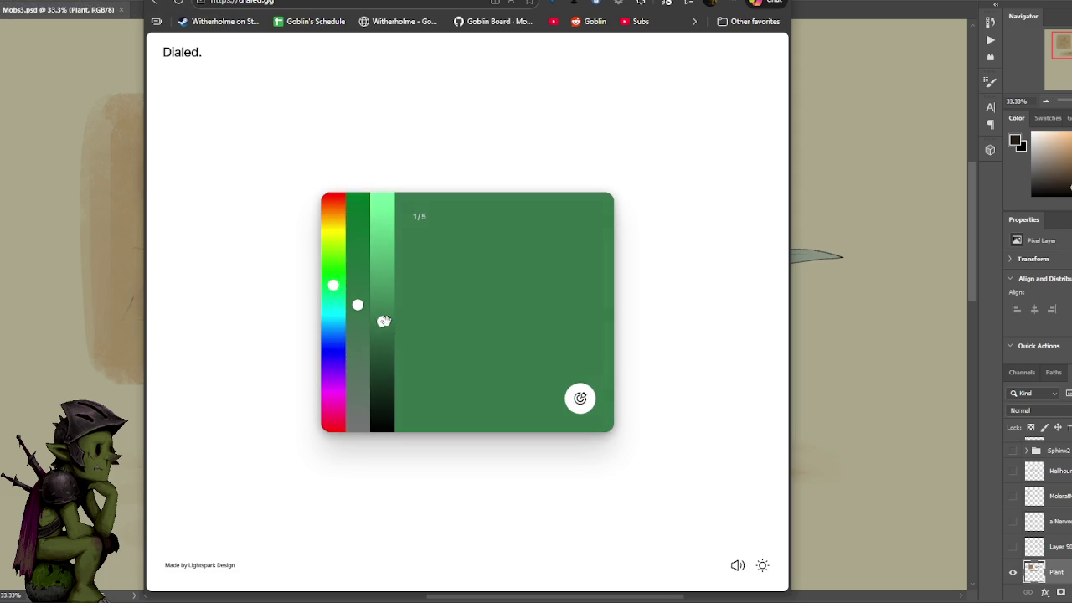
{"action": "left_click_drag", "start_coordinate": [332, 285], "coordinate": [333, 292]}
{"action": "mouse_move", "coordinate": [382, 322]}
{"action": "left_mouse_down"}
{"action": "mouse_move", "coordinate": [382, 297]}
{"action": "mouse_move", "coordinate": [358, 312]}
{"action": "left_mouse_up"}
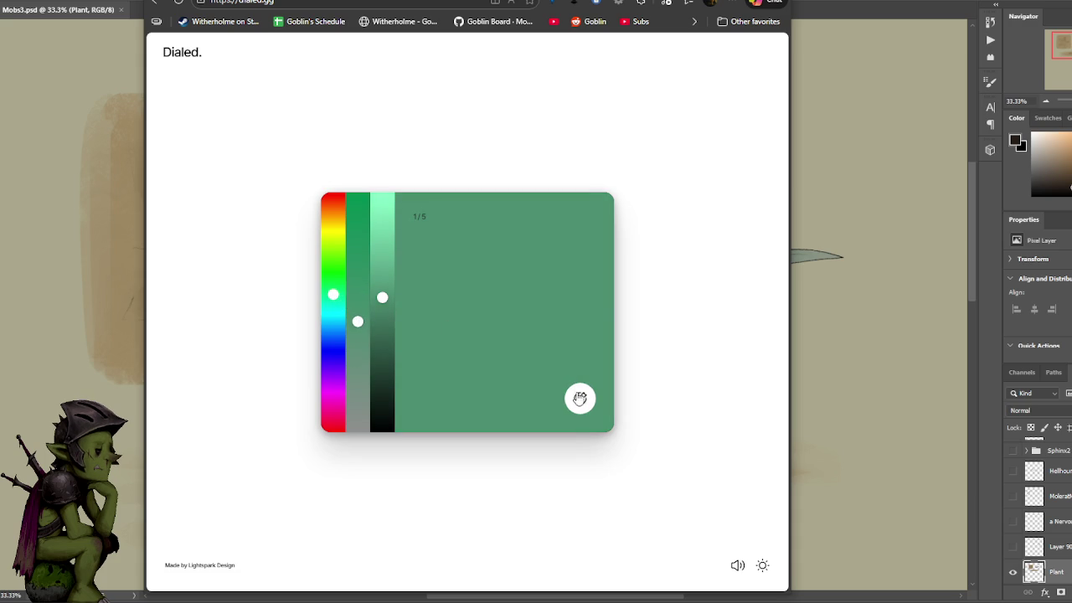
{"action": "left_click", "coordinate": [579, 398]}
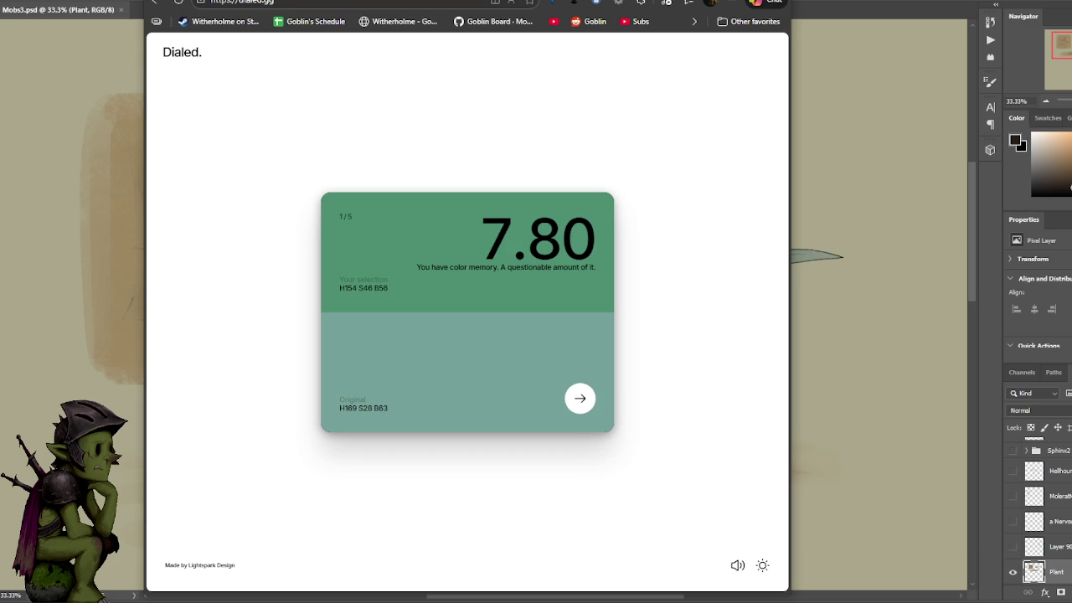
{"action": "left_click", "coordinate": [174, 4]}
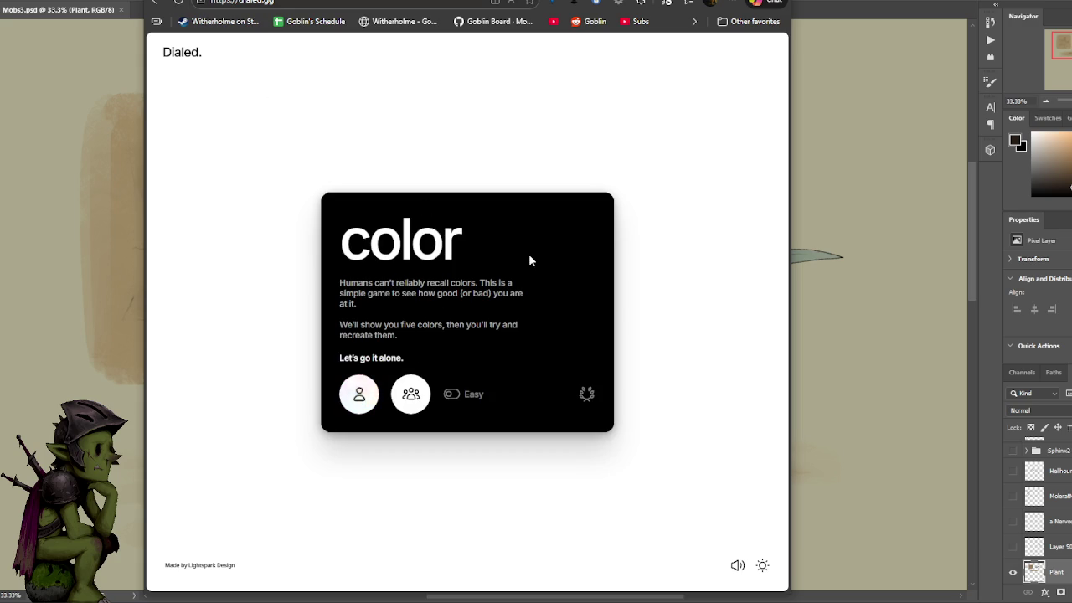
- Start a solo game and match round 1's bright magenta-pink, scoring 8.98
{"action": "left_click", "coordinate": [357, 397]}
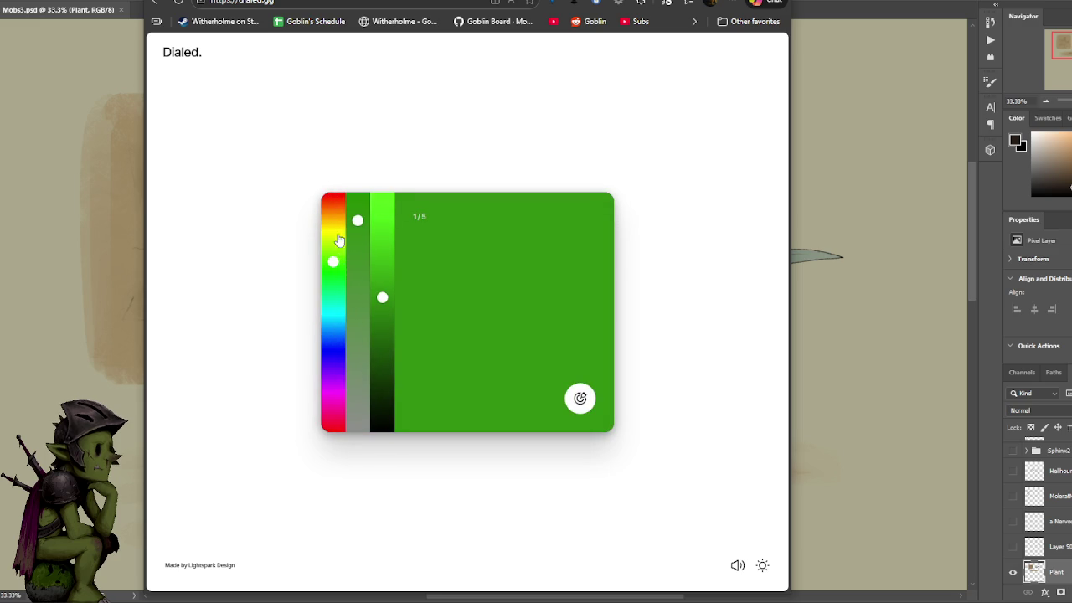
{"action": "left_click", "coordinate": [333, 389]}
{"action": "left_click", "coordinate": [384, 221]}
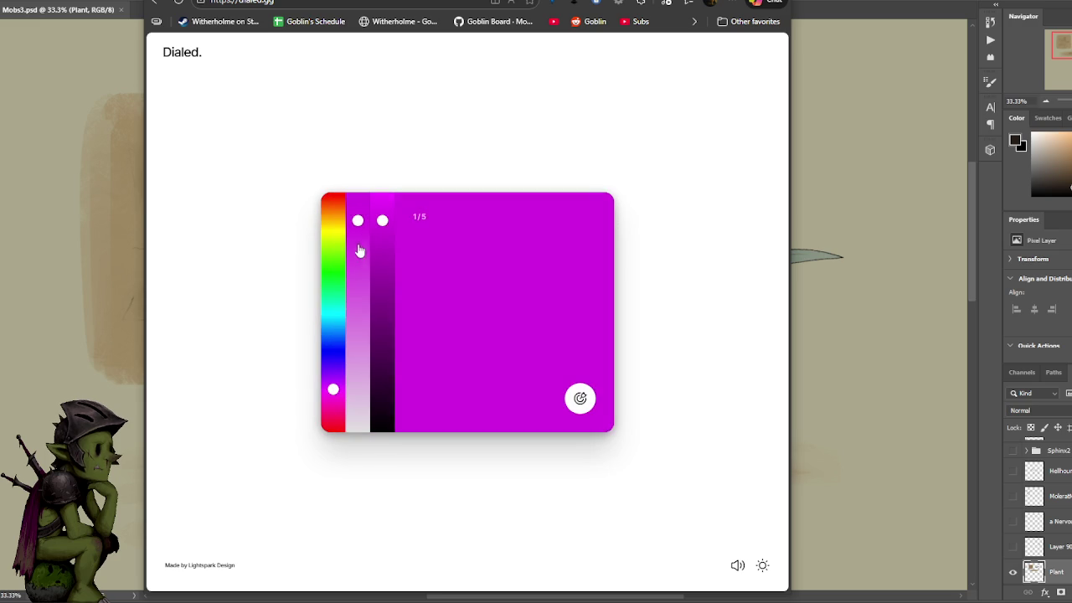
{"action": "left_click_drag", "start_coordinate": [357, 299], "coordinate": [359, 277]}
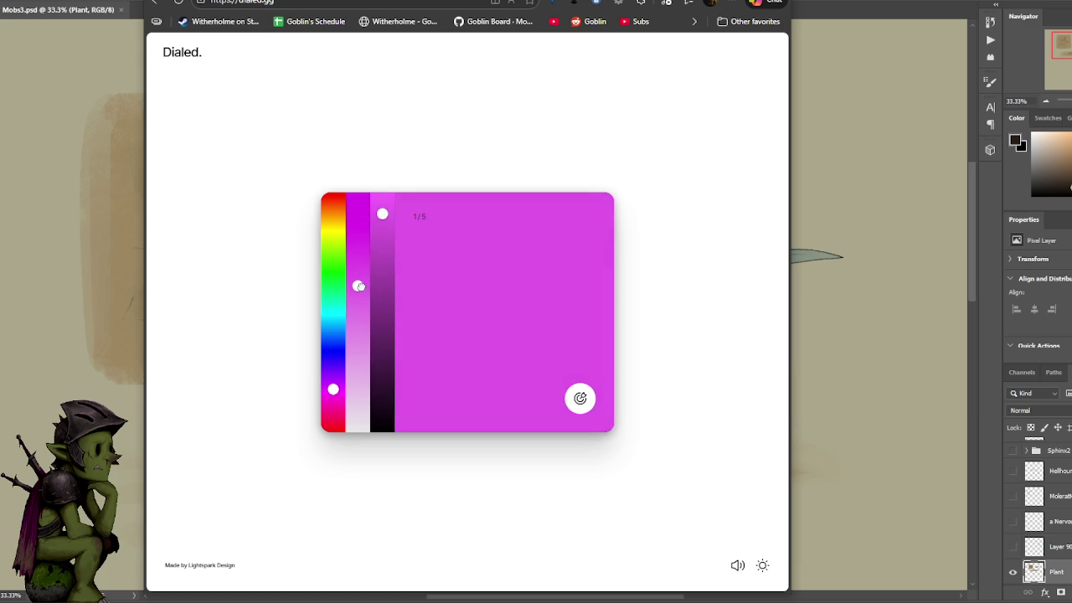
{"action": "left_click", "coordinate": [383, 222]}
{"action": "left_click", "coordinate": [581, 397]}
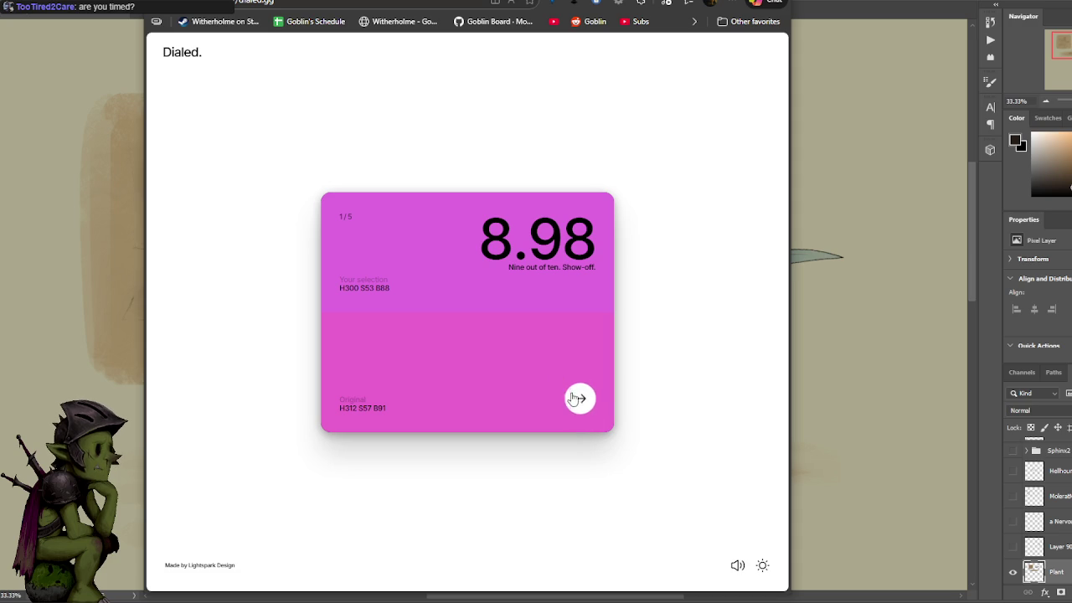
{"action": "left_click", "coordinate": [578, 399]}
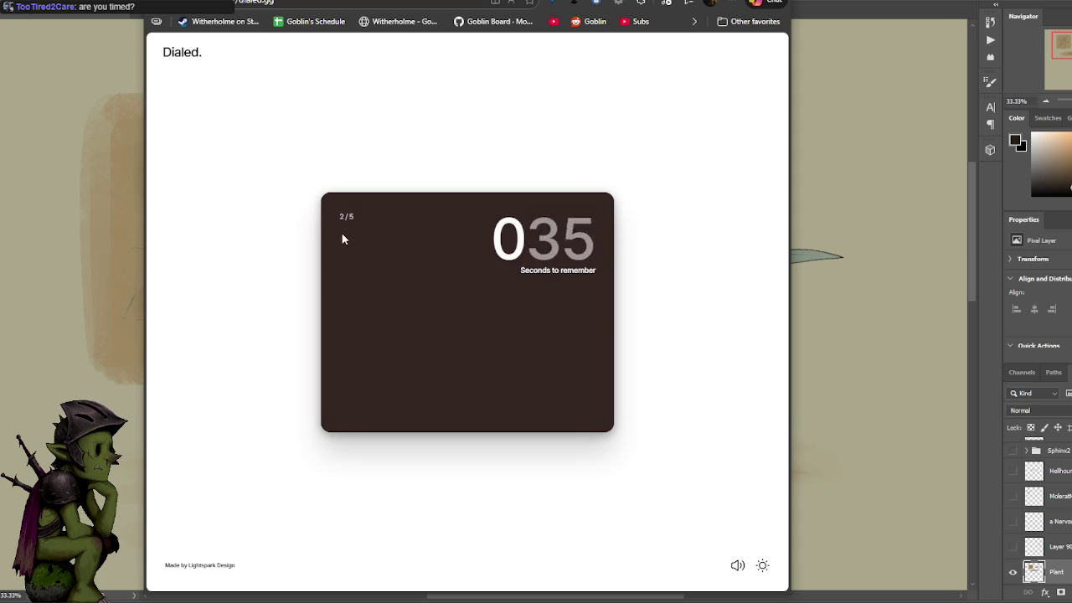
- Recreate round 2's dark brown (H29 S35 B19) for 9.62 and advance to round 3
{"action": "mouse_move", "coordinate": [333, 270]}
{"action": "left_mouse_down"}
{"action": "mouse_move", "coordinate": [334, 228]}
{"action": "mouse_move", "coordinate": [357, 353]}
{"action": "mouse_move", "coordinate": [388, 389]}
{"action": "left_mouse_up"}
{"action": "left_click", "coordinate": [382, 371]}
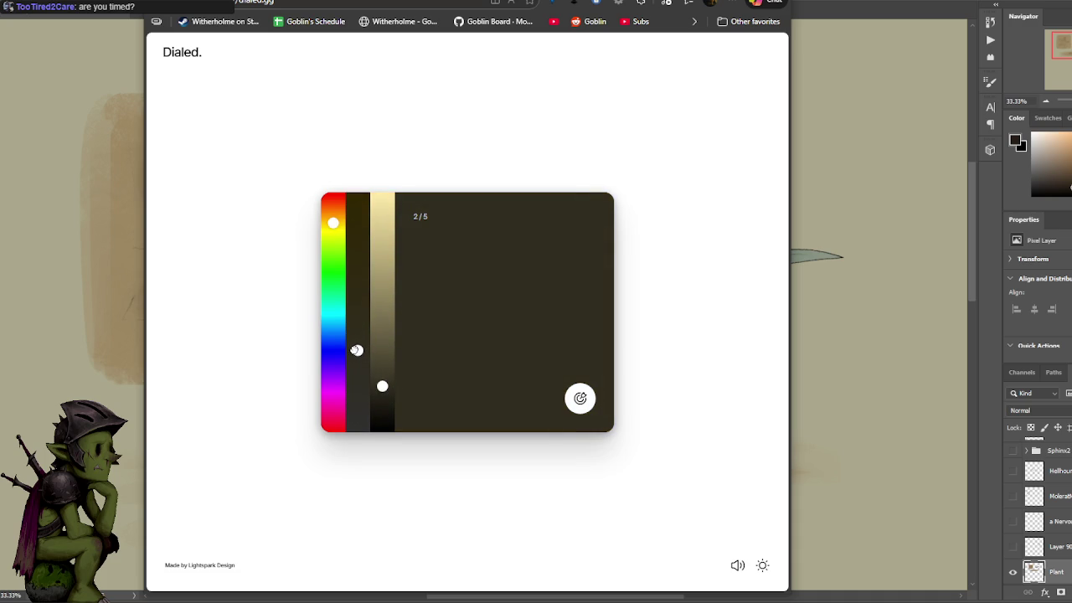
{"action": "left_click_drag", "start_coordinate": [333, 220], "coordinate": [332, 215]}
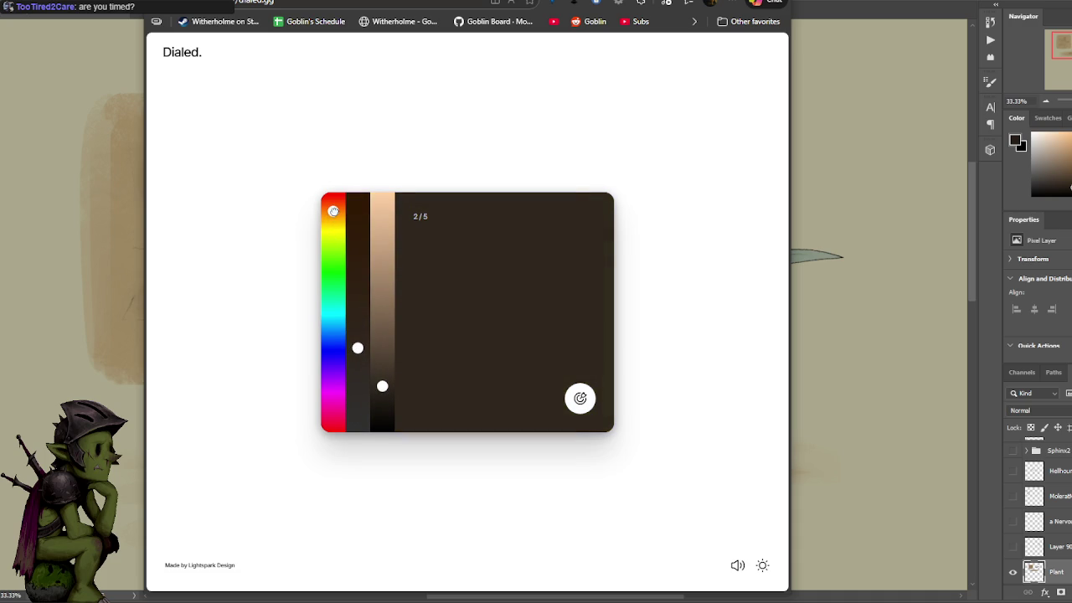
{"action": "left_click", "coordinate": [579, 398]}
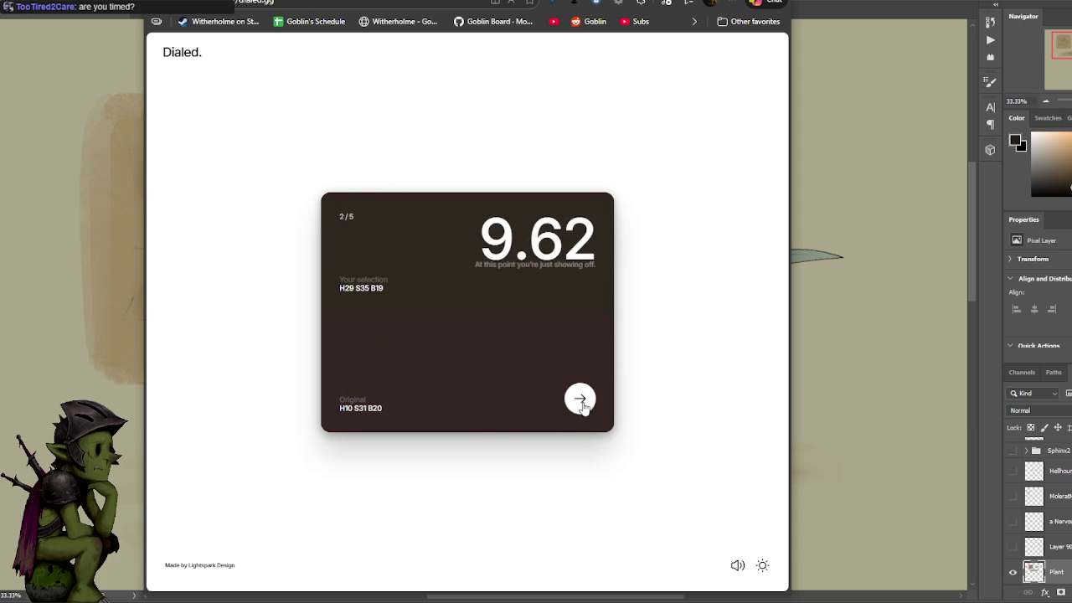
{"action": "left_click", "coordinate": [580, 400]}
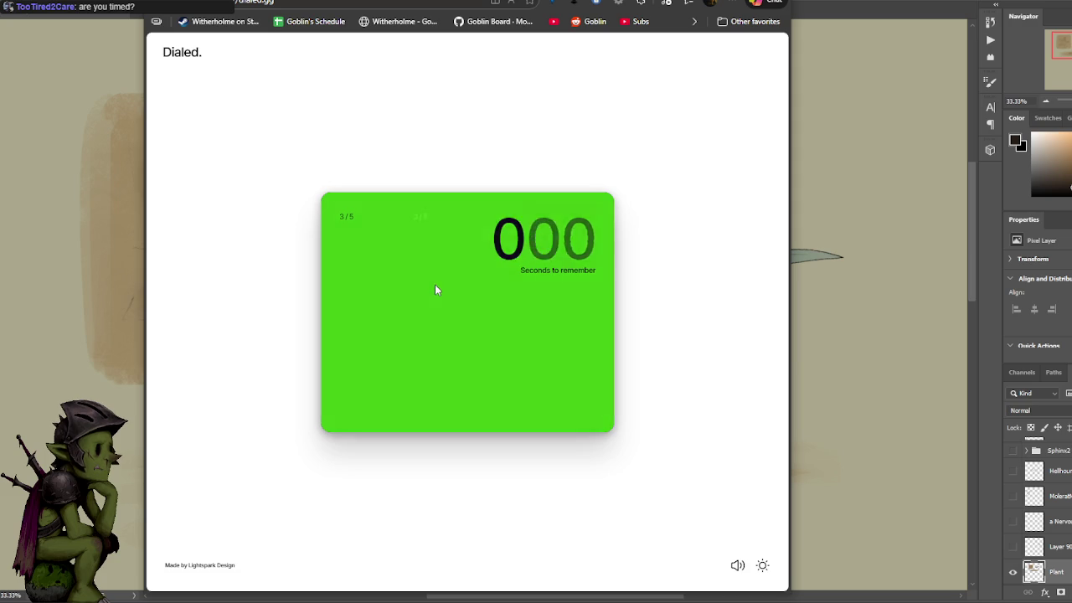
- Match round 3's vivid lime green, scoring 8.94, and advance to round 4
{"action": "left_click", "coordinate": [334, 257]}
{"action": "left_click_drag", "start_coordinate": [360, 242], "coordinate": [358, 213]}
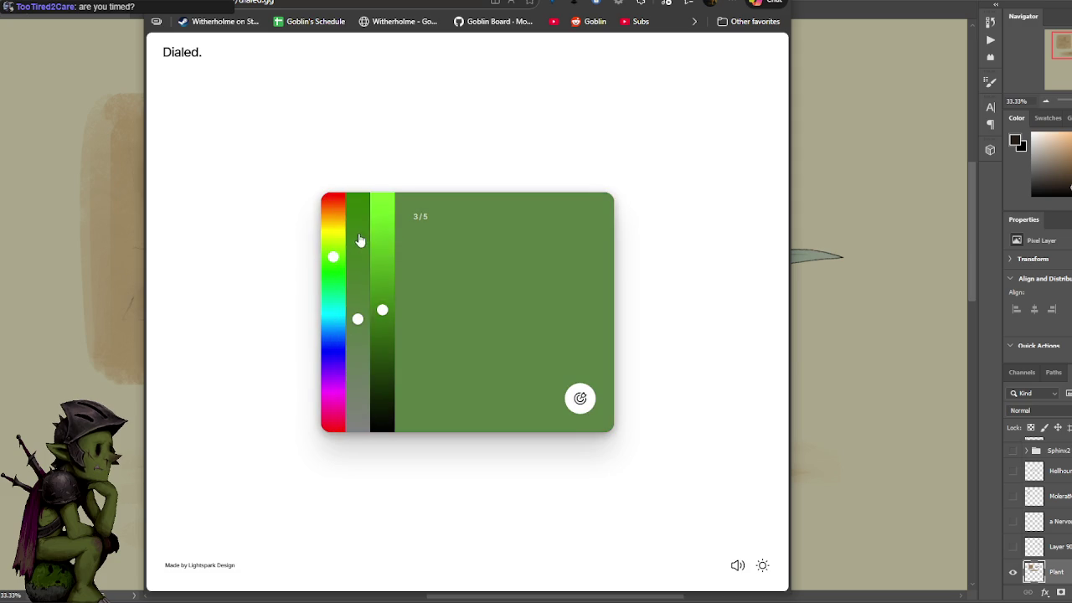
{"action": "left_click_drag", "start_coordinate": [382, 310], "coordinate": [385, 225]}
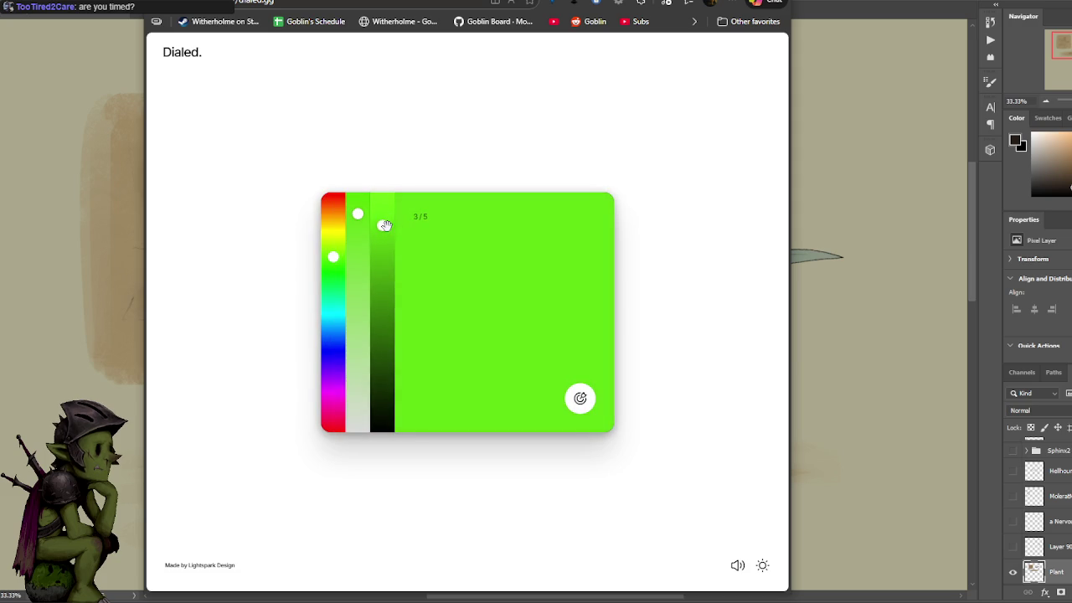
{"action": "left_click_drag", "start_coordinate": [371, 224], "coordinate": [389, 243]}
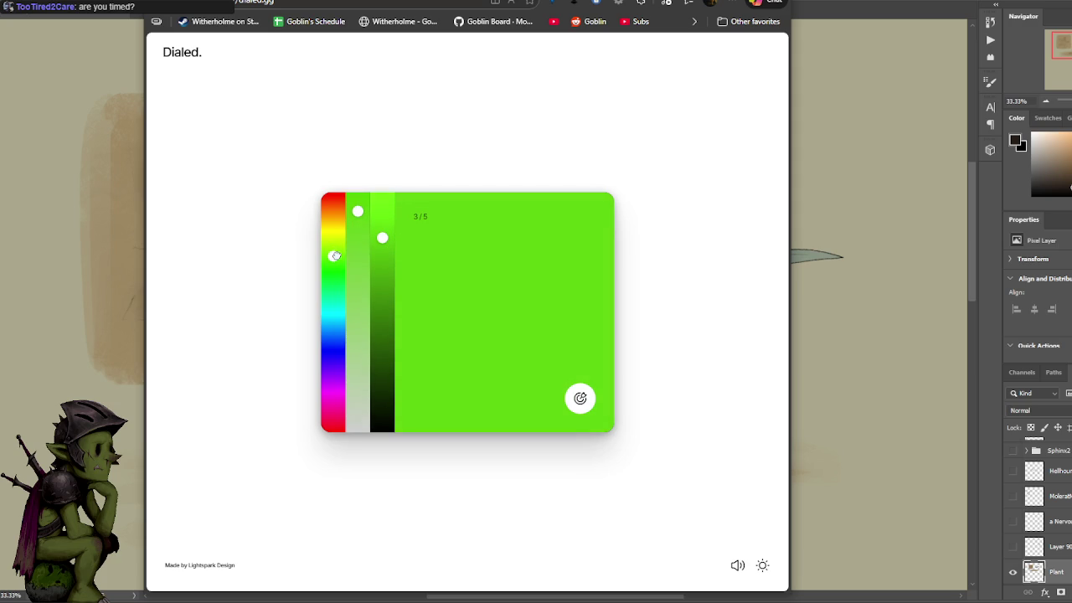
{"action": "left_click_drag", "start_coordinate": [389, 250], "coordinate": [381, 249]}
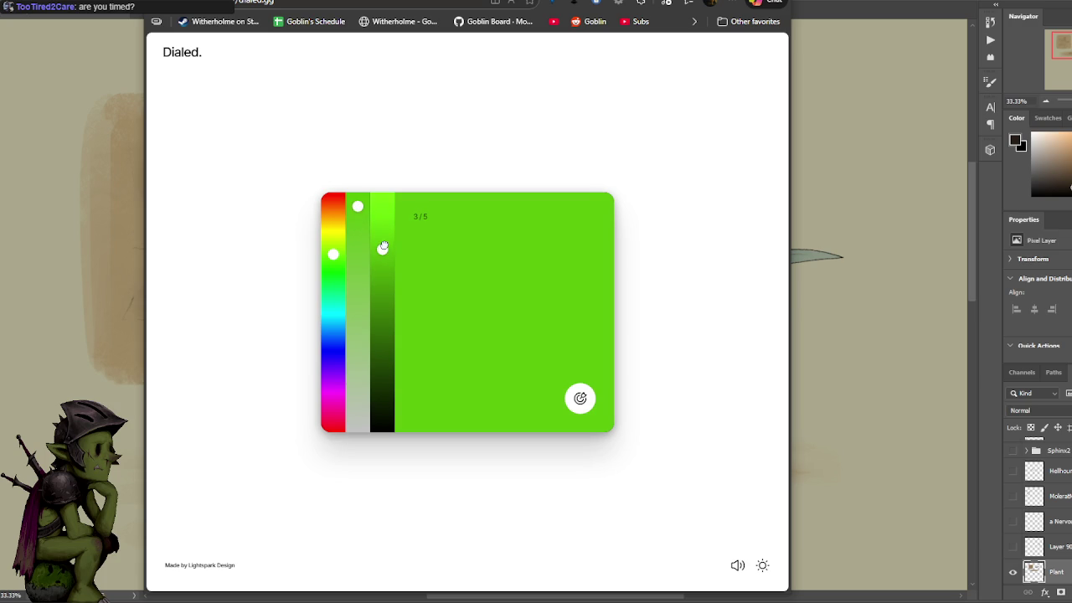
{"action": "left_click", "coordinate": [580, 399]}
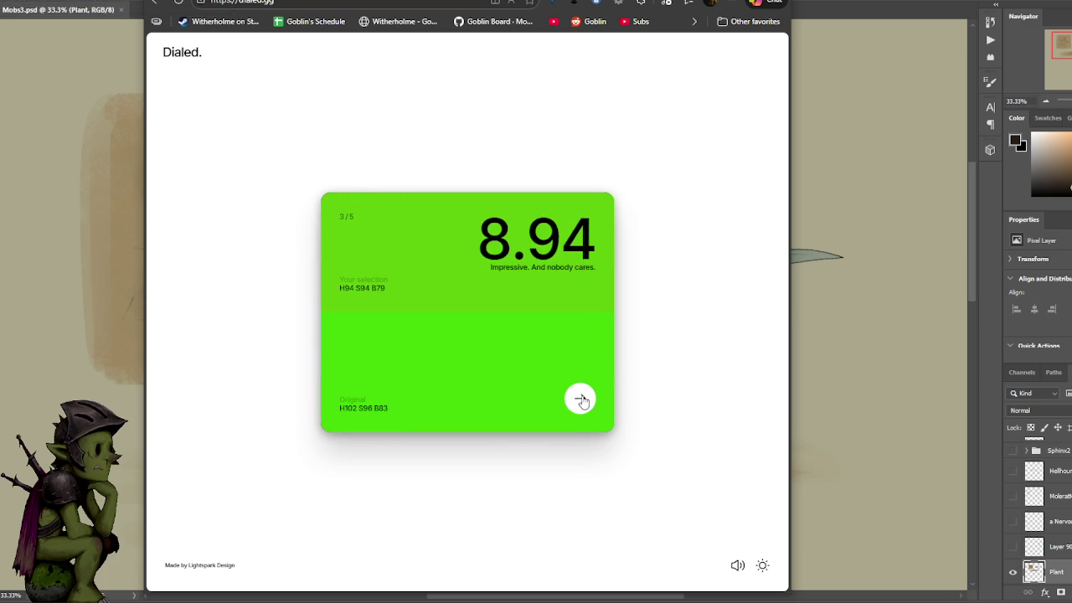
{"action": "left_click", "coordinate": [585, 405]}
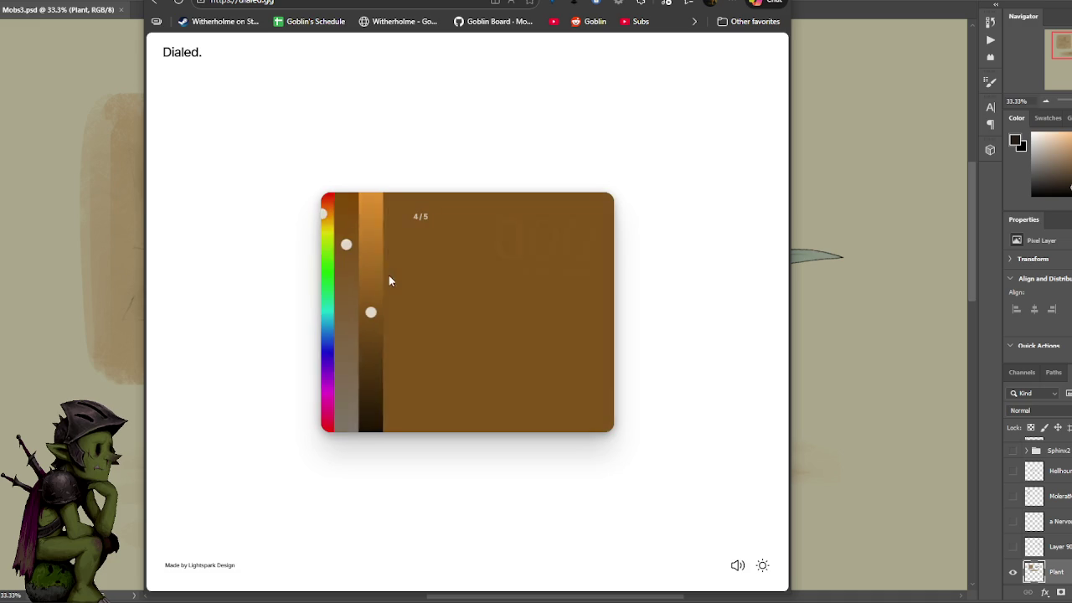
- Set a duller, darker green (H123 S55 B43) for round 4 and submit for 8.24
{"action": "left_click", "coordinate": [332, 272]}
{"action": "left_click", "coordinate": [356, 290]}
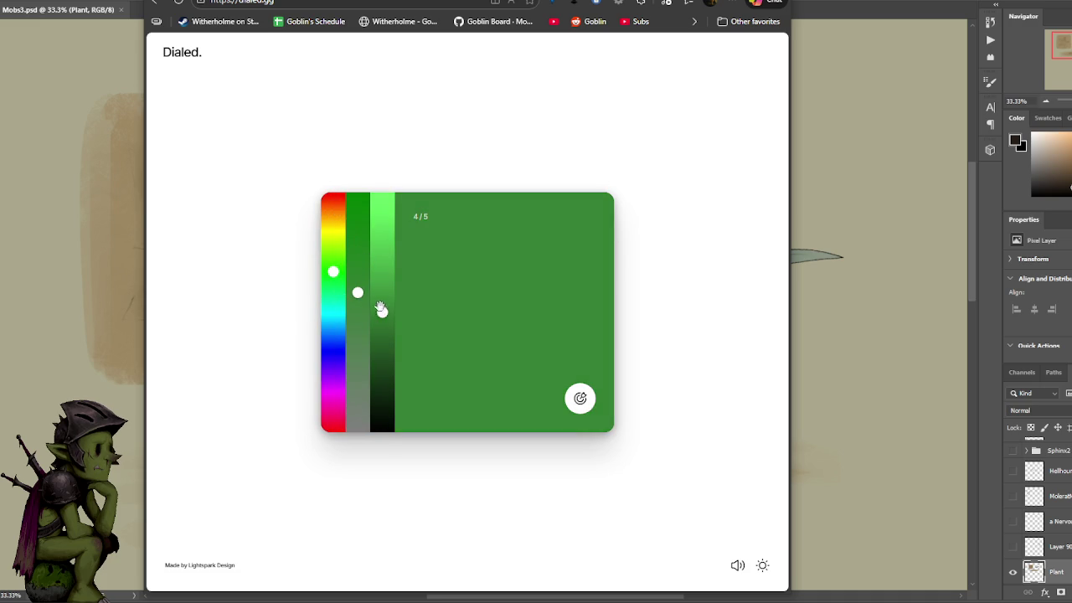
{"action": "left_click", "coordinate": [387, 335]}
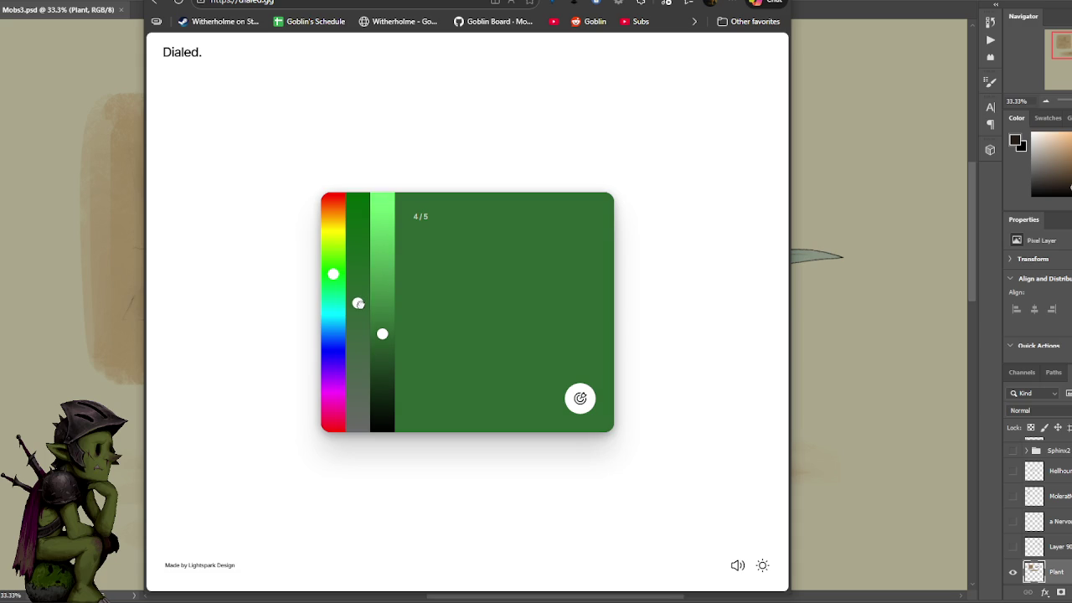
{"action": "mouse_move", "coordinate": [382, 326]}
{"action": "left_mouse_down"}
{"action": "mouse_move", "coordinate": [381, 338]}
{"action": "mouse_move", "coordinate": [383, 328]}
{"action": "left_mouse_up"}
{"action": "left_click", "coordinate": [573, 404]}
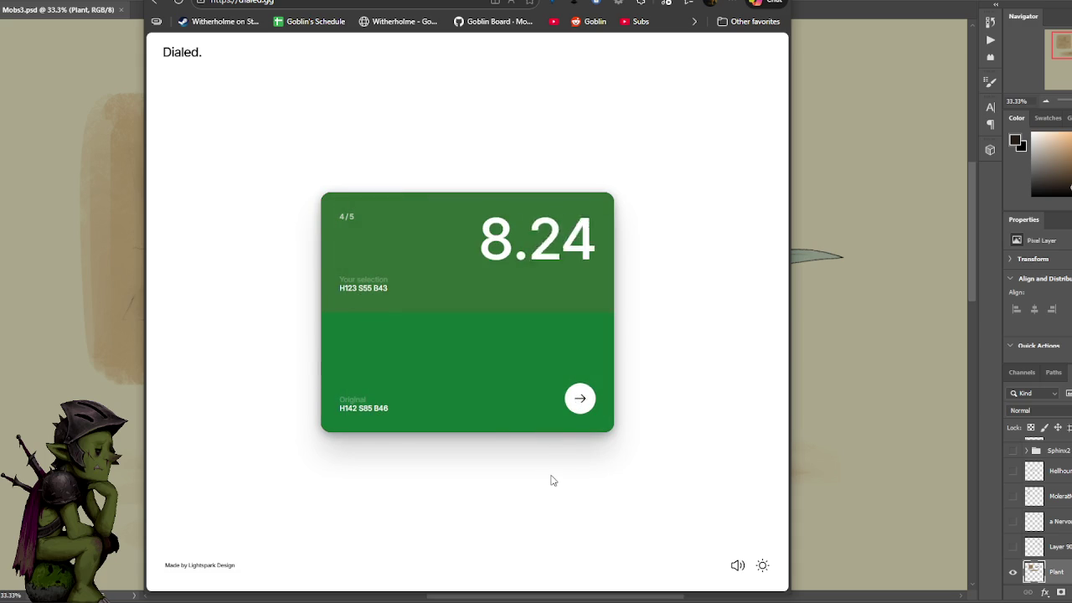
- Match round 5's dark green-cyan for 9.51, view the 45.97/50 final score, and close it
{"action": "left_click", "coordinate": [579, 397]}
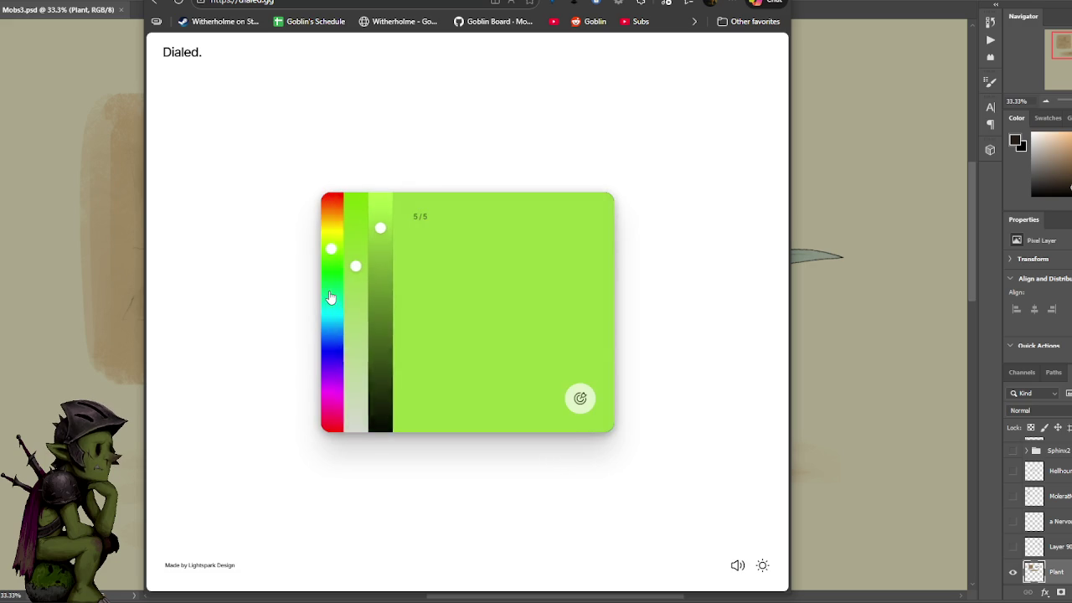
{"action": "left_click", "coordinate": [334, 289]}
{"action": "left_click", "coordinate": [382, 360]}
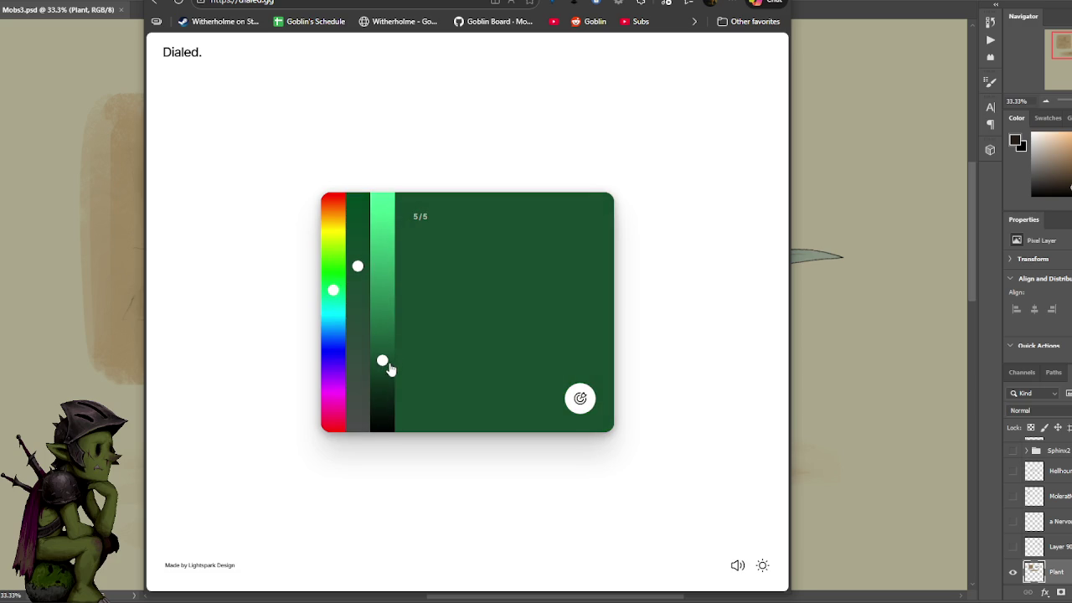
{"action": "left_click", "coordinate": [586, 405]}
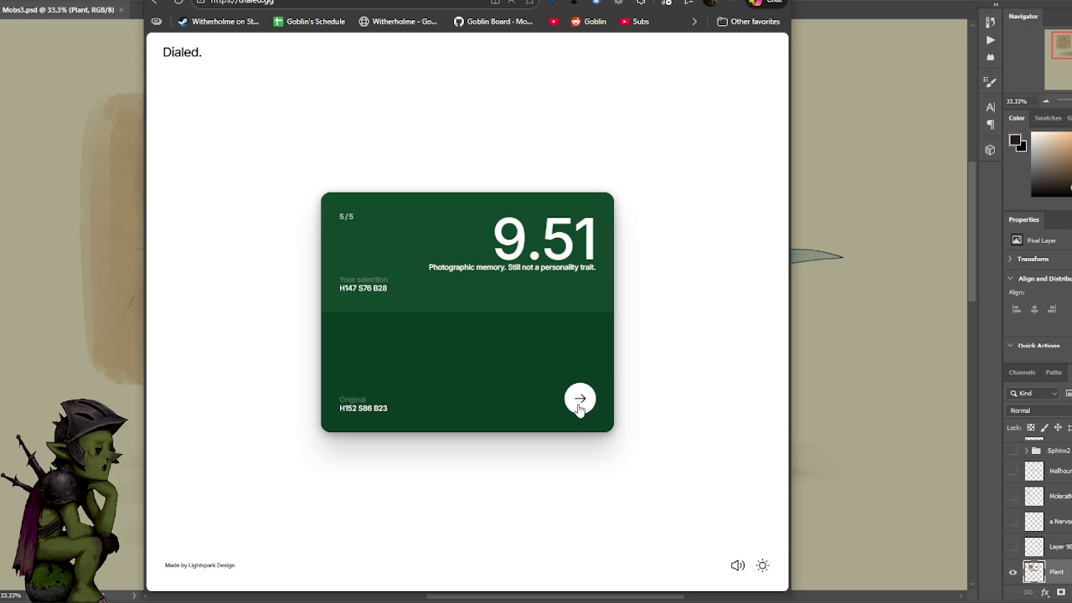
{"action": "left_click", "coordinate": [580, 400]}
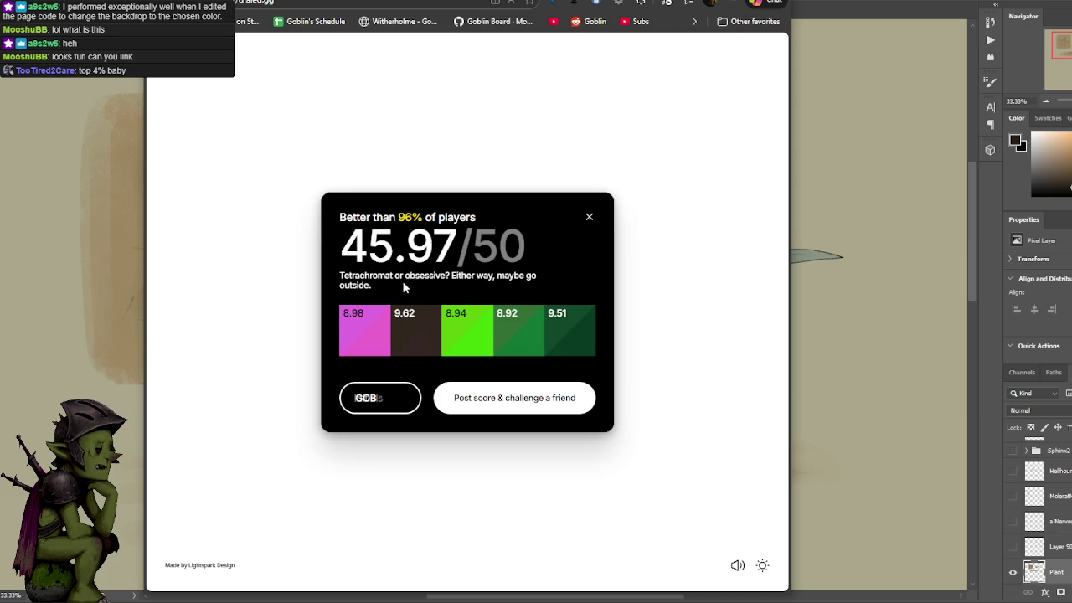
{"action": "left_click", "coordinate": [589, 219]}
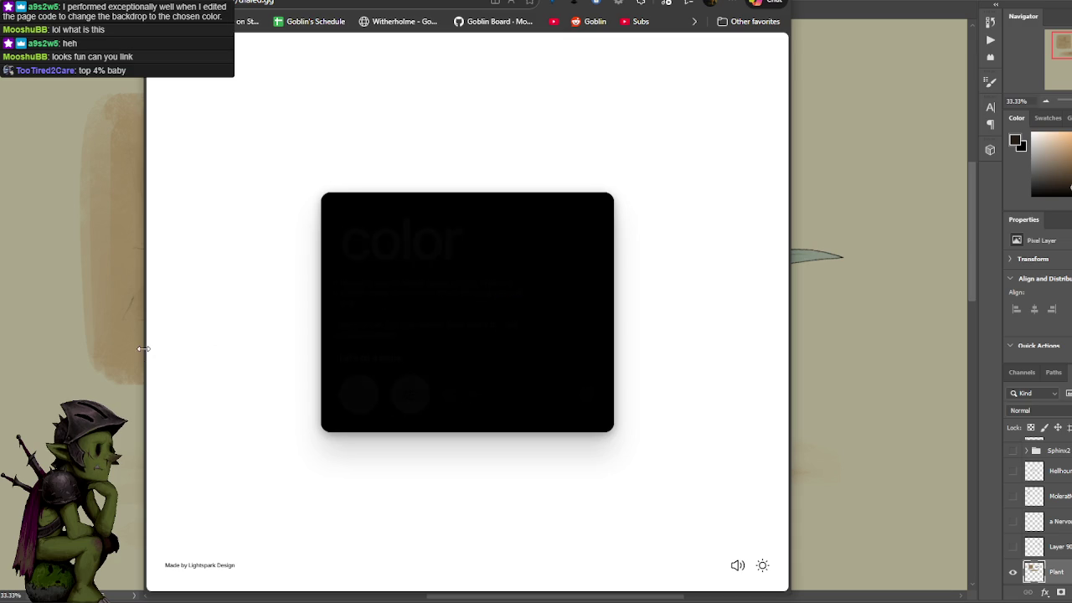
- Narrow the browser to reveal the sketch, submit a darker, duller round 1 colour, then reload with F5
{"action": "left_click_drag", "start_coordinate": [148, 355], "coordinate": [344, 376]}
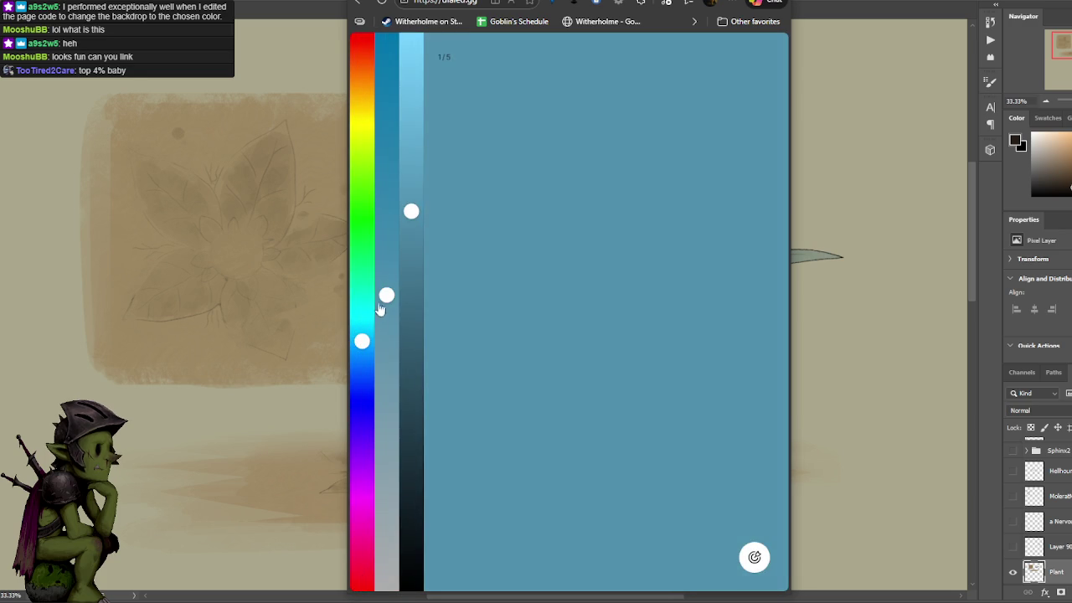
{"action": "mouse_move", "coordinate": [380, 309]}
{"action": "left_mouse_down"}
{"action": "mouse_move", "coordinate": [386, 328]}
{"action": "mouse_move", "coordinate": [378, 299]}
{"action": "left_mouse_up"}
{"action": "left_click", "coordinate": [411, 324]}
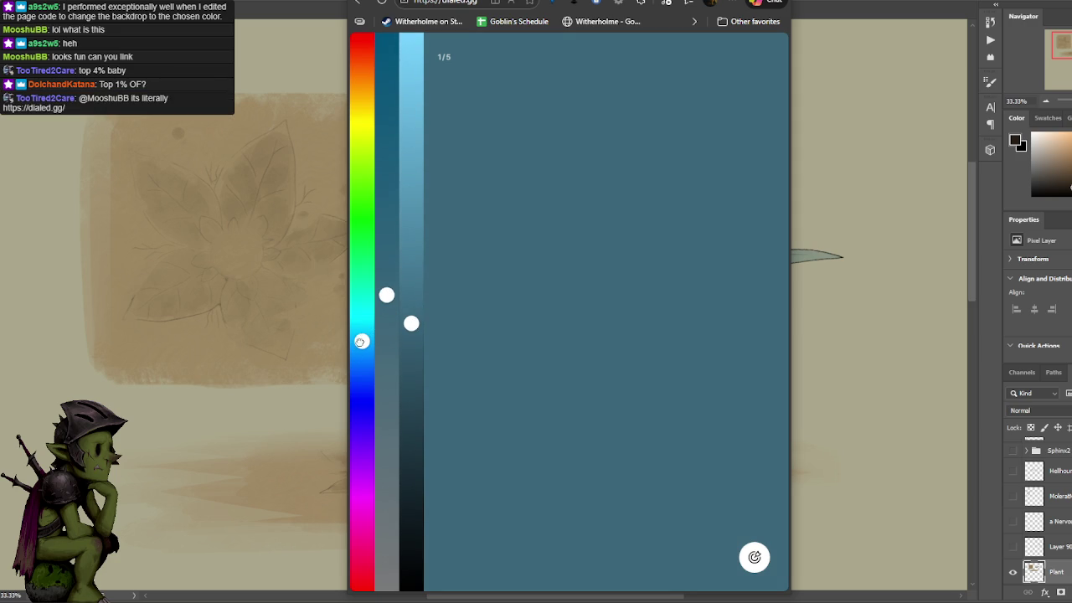
{"action": "left_click", "coordinate": [754, 558]}
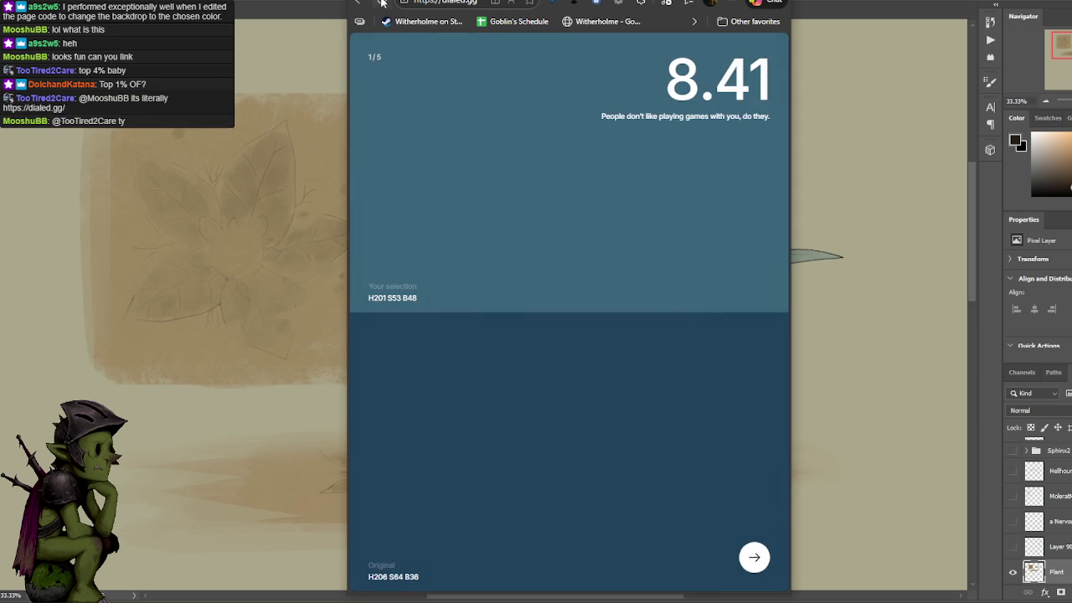
{"action": "key", "text": "F5"}
- Start a solo game, submit once, then reload and begin a new solo game
{"action": "left_click", "coordinate": [388, 495]}
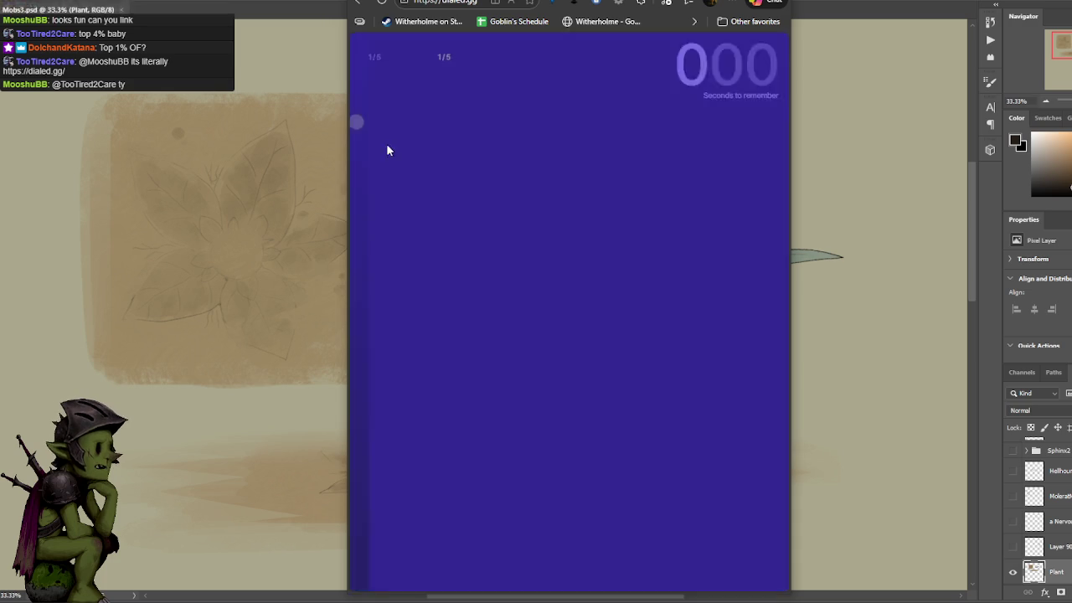
{"action": "left_click", "coordinate": [443, 555]}
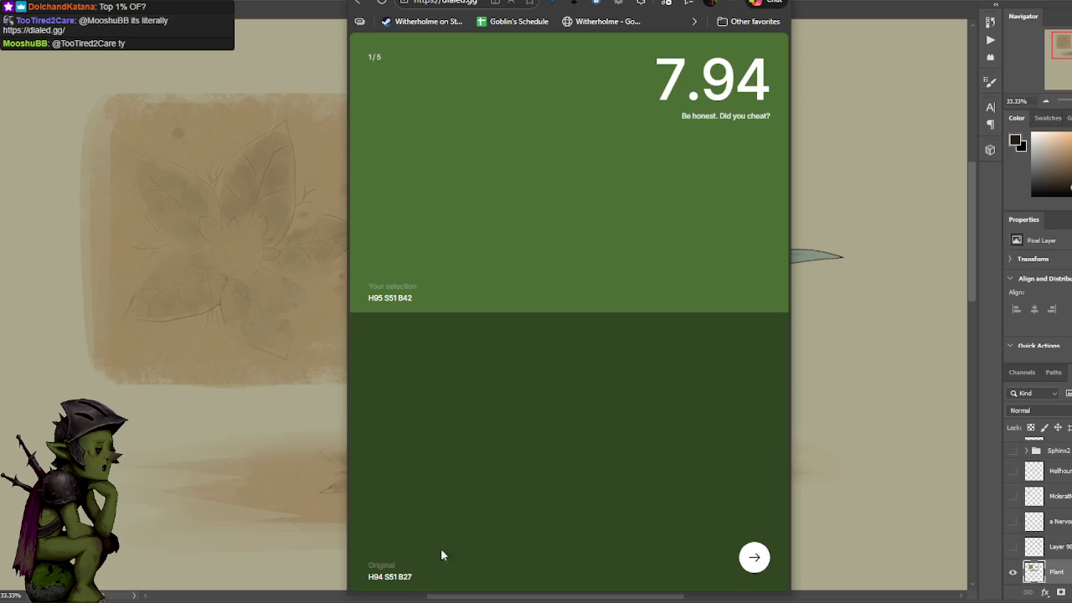
{"action": "left_click", "coordinate": [382, 3]}
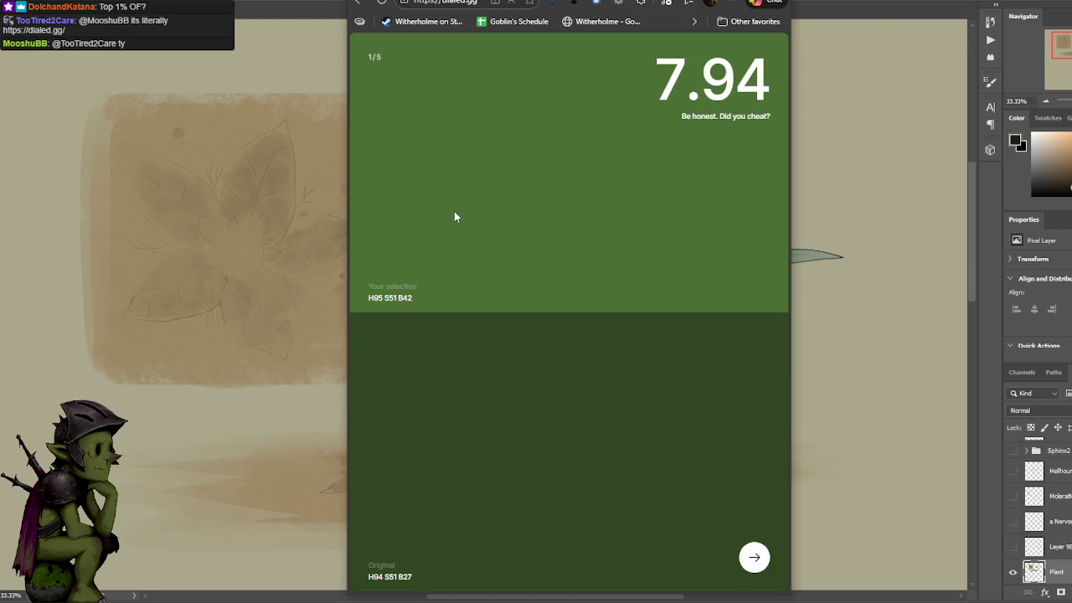
{"action": "left_click", "coordinate": [399, 495]}
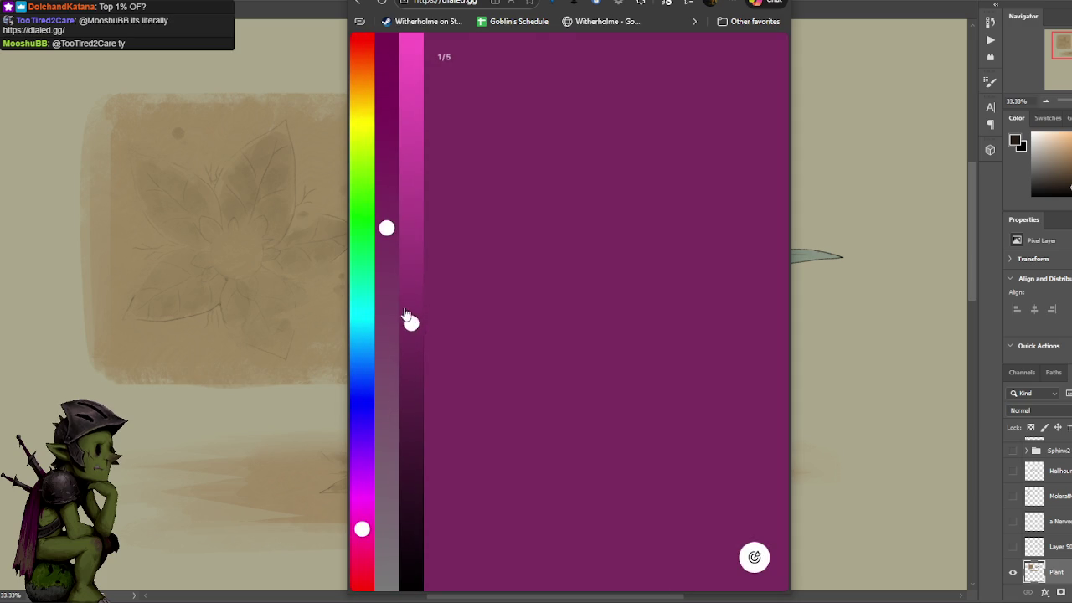
- Set a lighter, slightly less saturated green for round 1, scoring 8.76, and advance
{"action": "left_click", "coordinate": [364, 215]}
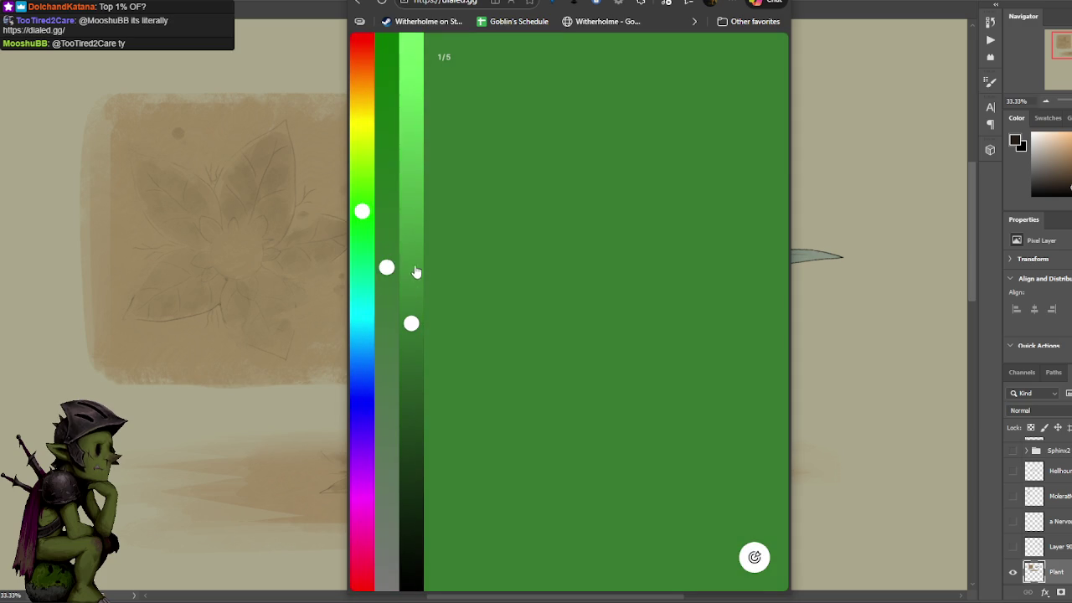
{"action": "left_click", "coordinate": [386, 267]}
{"action": "mouse_move", "coordinate": [385, 267]}
{"action": "left_mouse_down"}
{"action": "mouse_move", "coordinate": [387, 312]}
{"action": "mouse_move", "coordinate": [423, 302]}
{"action": "mouse_move", "coordinate": [421, 316]}
{"action": "left_mouse_up"}
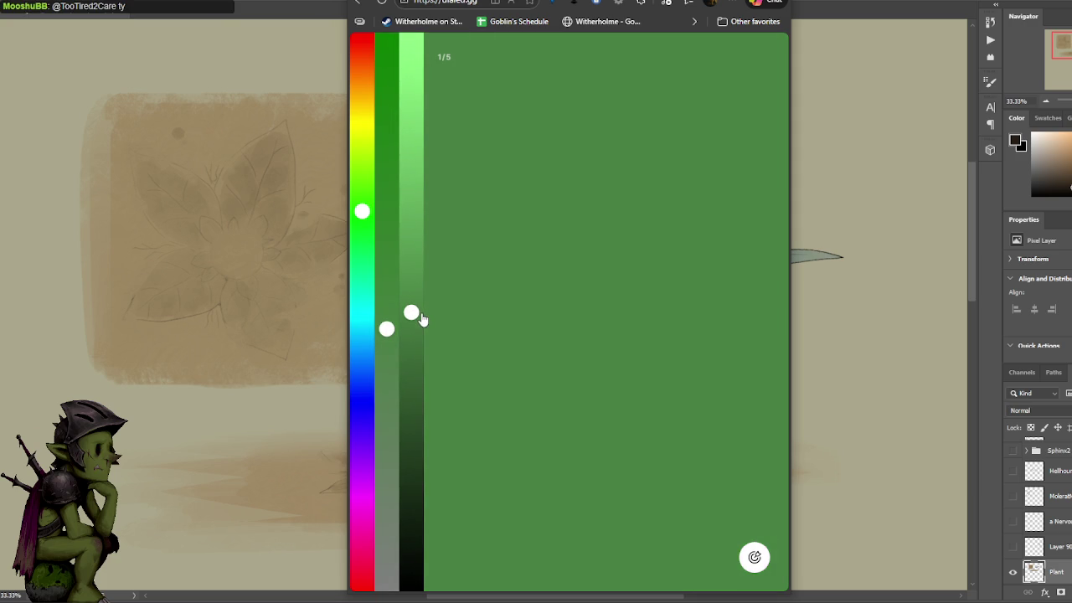
{"action": "left_click", "coordinate": [743, 557]}
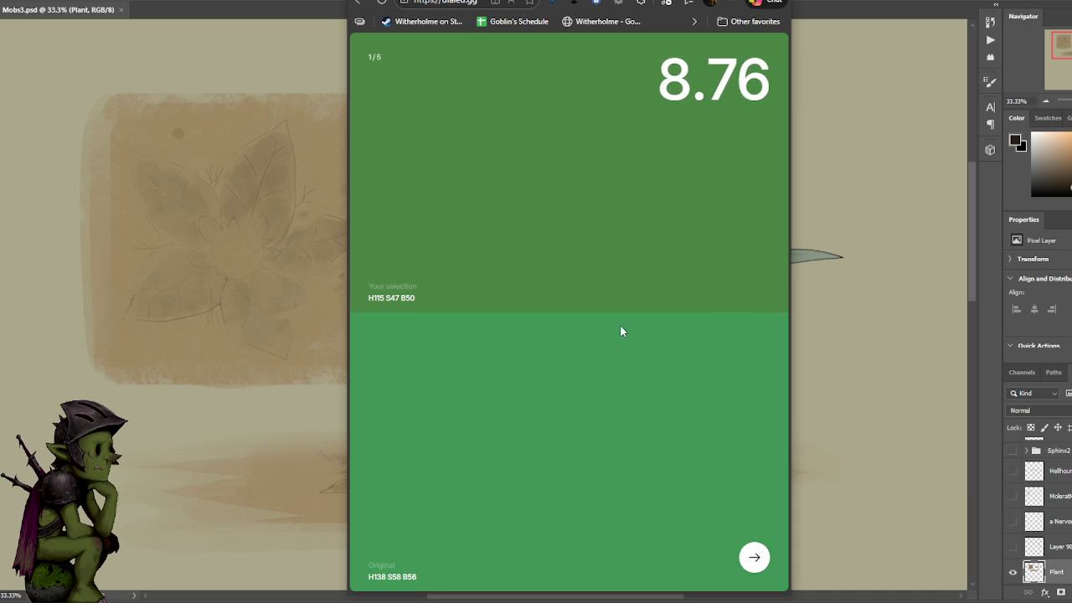
{"action": "left_click", "coordinate": [754, 557]}
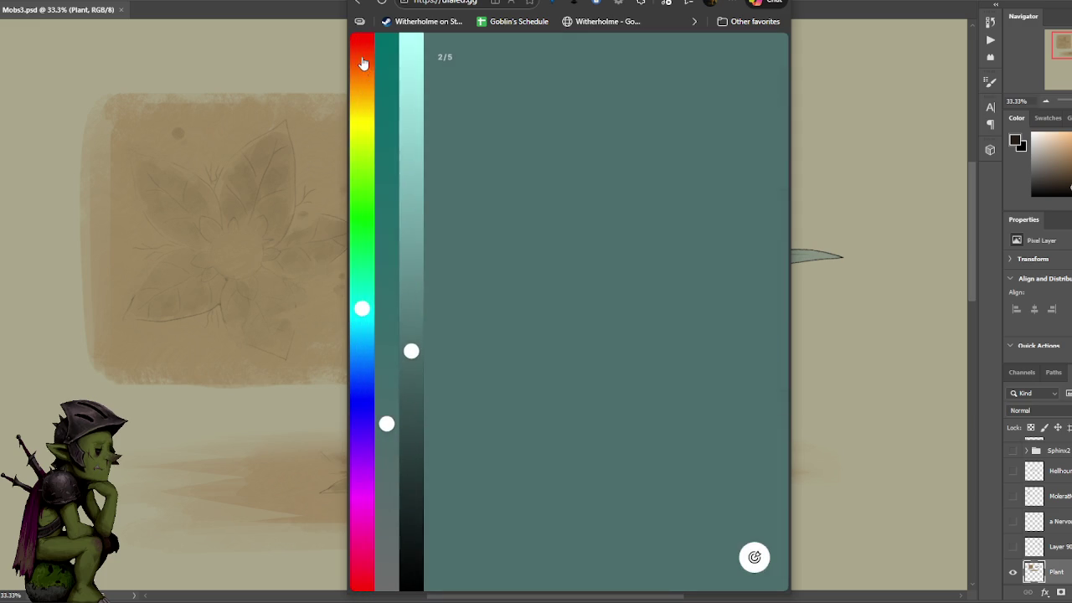
- Match round 2's dark brown at H28 S89 B19, submit for 9.81, and continue to round 3
{"action": "left_click", "coordinate": [362, 67]}
{"action": "left_click_drag", "start_coordinate": [386, 110], "coordinate": [385, 93]}
{"action": "left_click_drag", "start_coordinate": [411, 385], "coordinate": [411, 467]}
{"action": "left_click", "coordinate": [387, 138]}
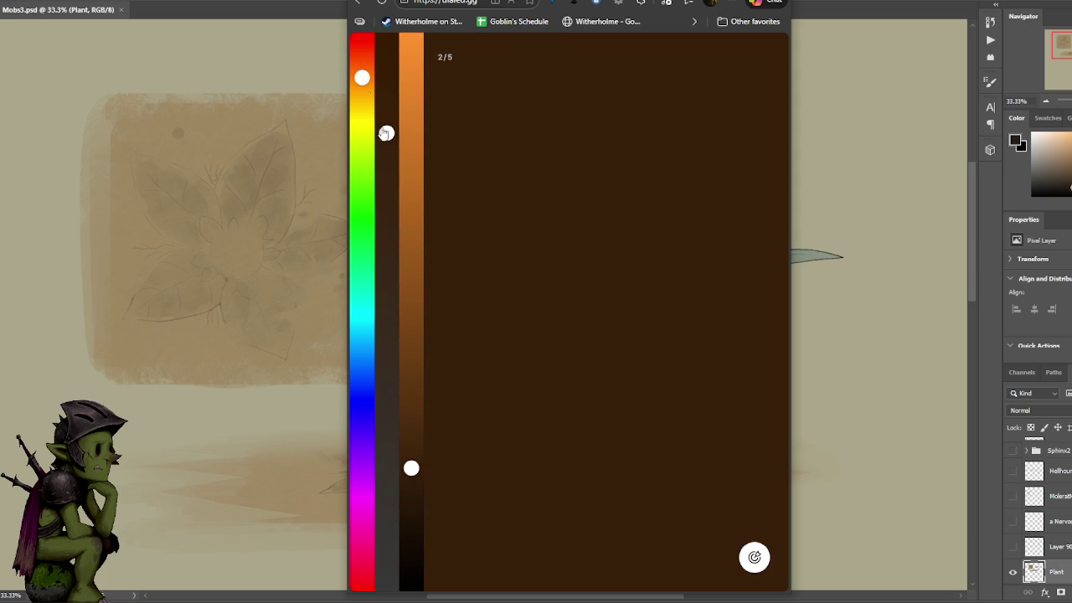
{"action": "left_click_drag", "start_coordinate": [386, 133], "coordinate": [386, 82]}
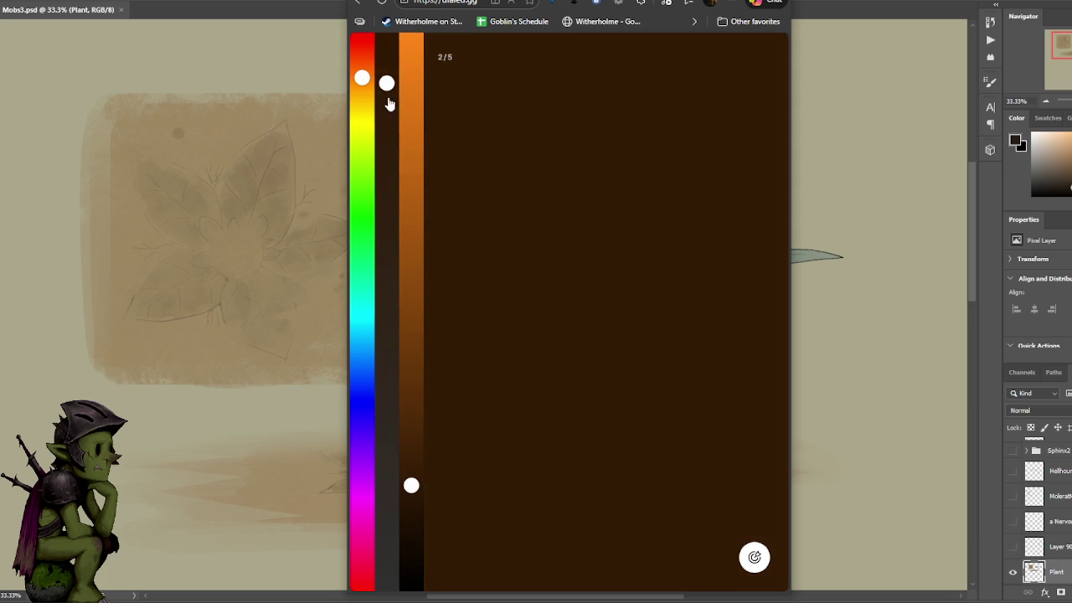
{"action": "left_click_drag", "start_coordinate": [361, 74], "coordinate": [361, 77]}
{"action": "left_click", "coordinate": [745, 561]}
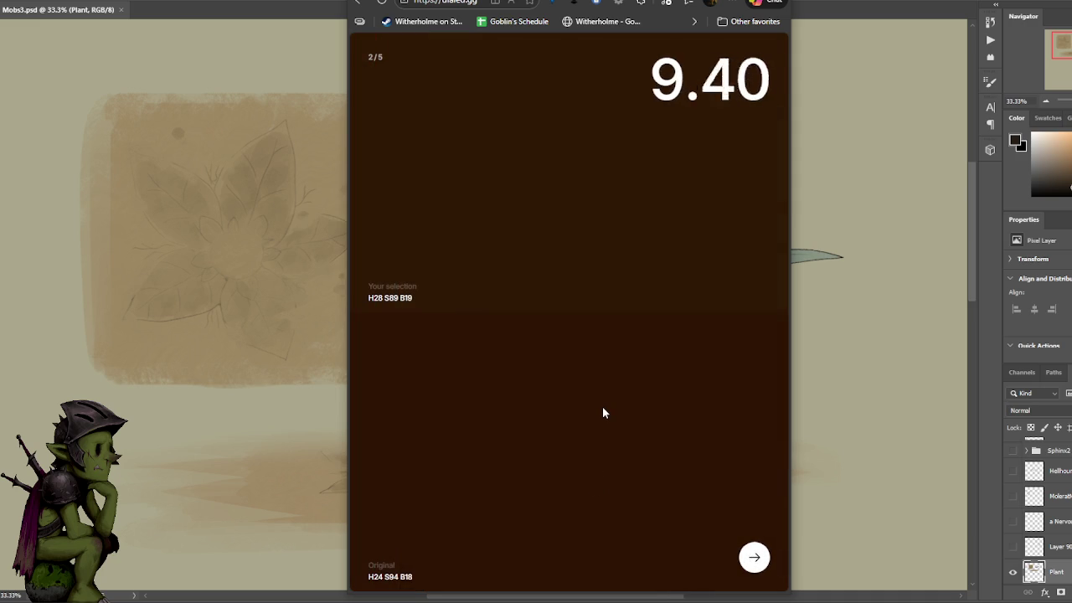
{"action": "key", "text": "Return"}
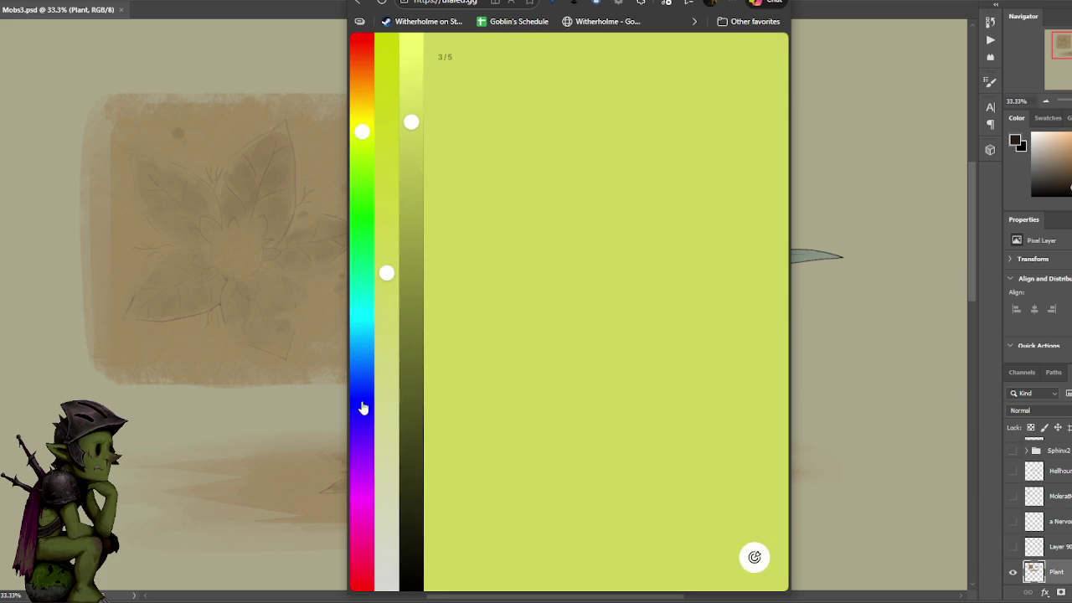
- Match round 3's deep purple at H270 S92 B36, submit for 8.42, and advance to round 4
{"action": "left_click", "coordinate": [361, 408]}
{"action": "left_click_drag", "start_coordinate": [386, 178], "coordinate": [386, 100]}
{"action": "left_click", "coordinate": [360, 453]}
{"action": "left_click_drag", "start_coordinate": [358, 467], "coordinate": [361, 446]}
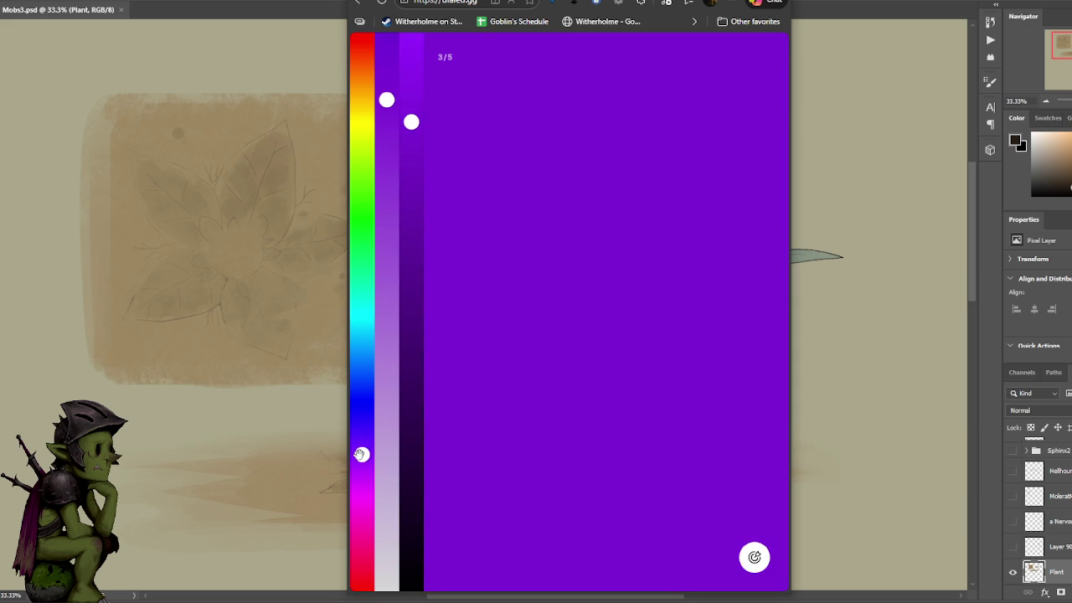
{"action": "left_click_drag", "start_coordinate": [421, 255], "coordinate": [408, 328]}
{"action": "left_click_drag", "start_coordinate": [386, 100], "coordinate": [384, 65]}
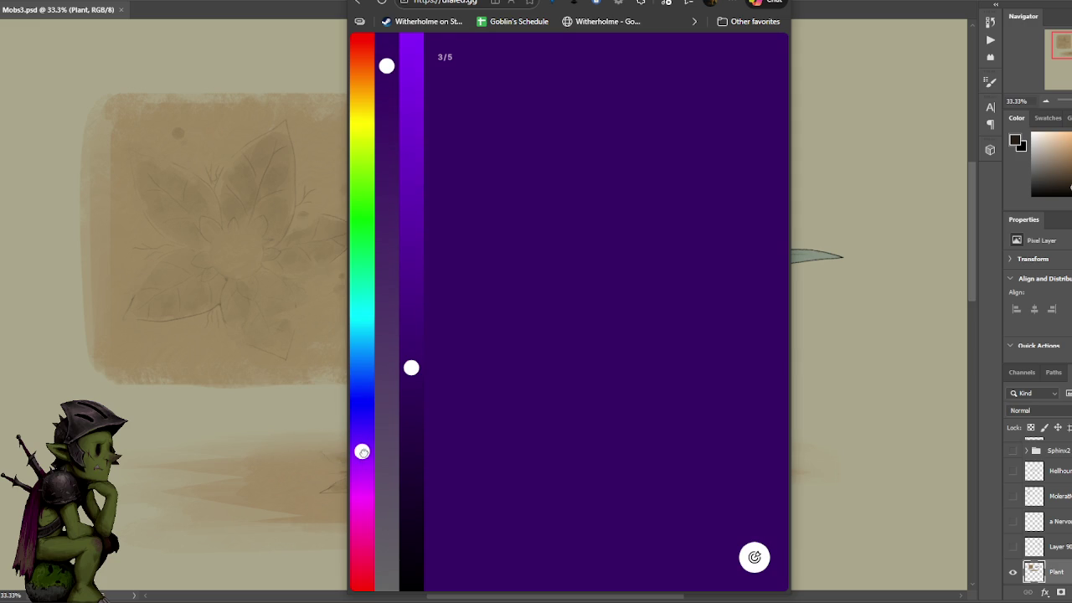
{"action": "left_click_drag", "start_coordinate": [411, 369], "coordinate": [412, 387]}
{"action": "left_click_drag", "start_coordinate": [382, 57], "coordinate": [384, 71]}
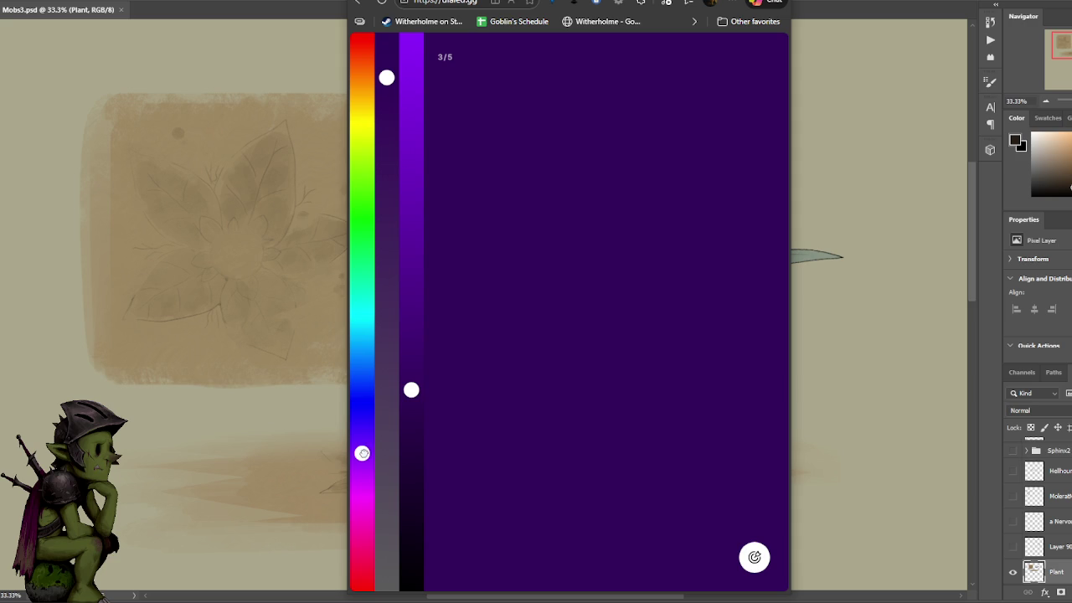
{"action": "left_click", "coordinate": [754, 557]}
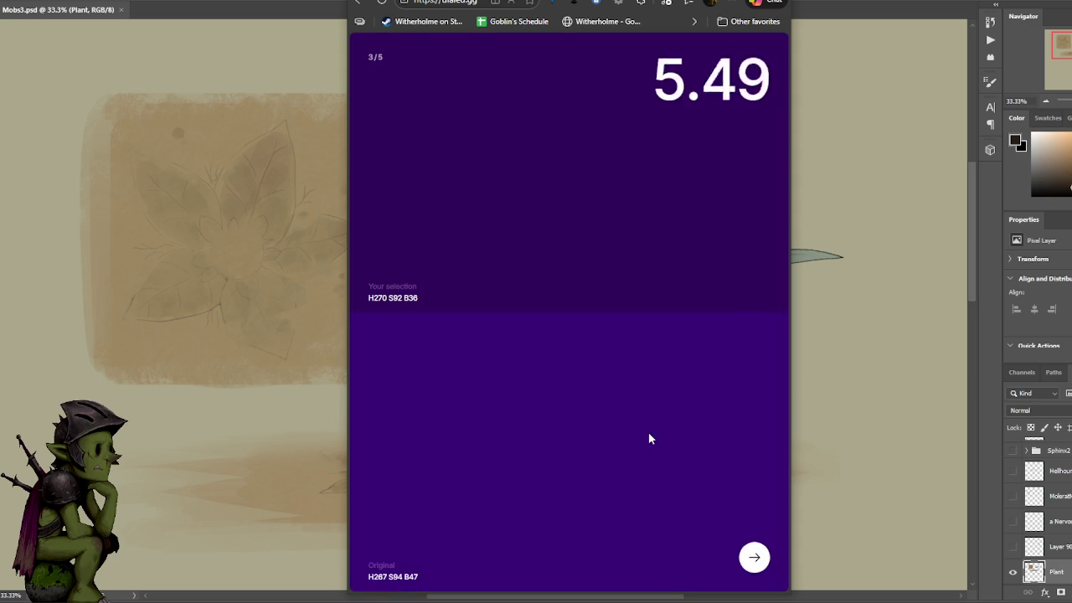
{"action": "left_click", "coordinate": [753, 557]}
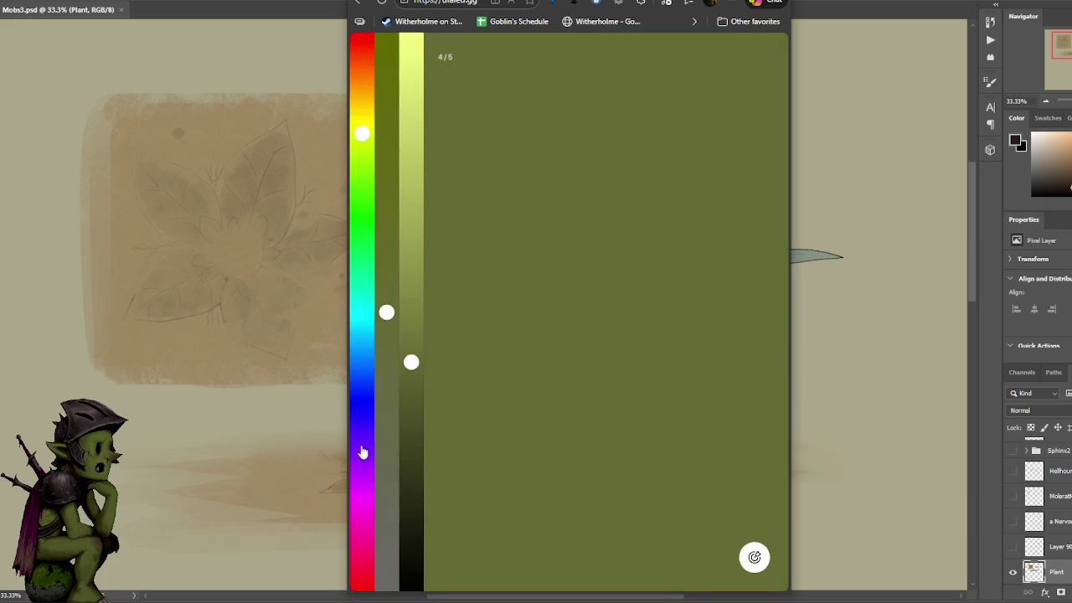
- Match round 4's magenta at H312 S93 B82, submit for 6.54, then reload the start page
{"action": "left_click_drag", "start_coordinate": [362, 452], "coordinate": [362, 494]}
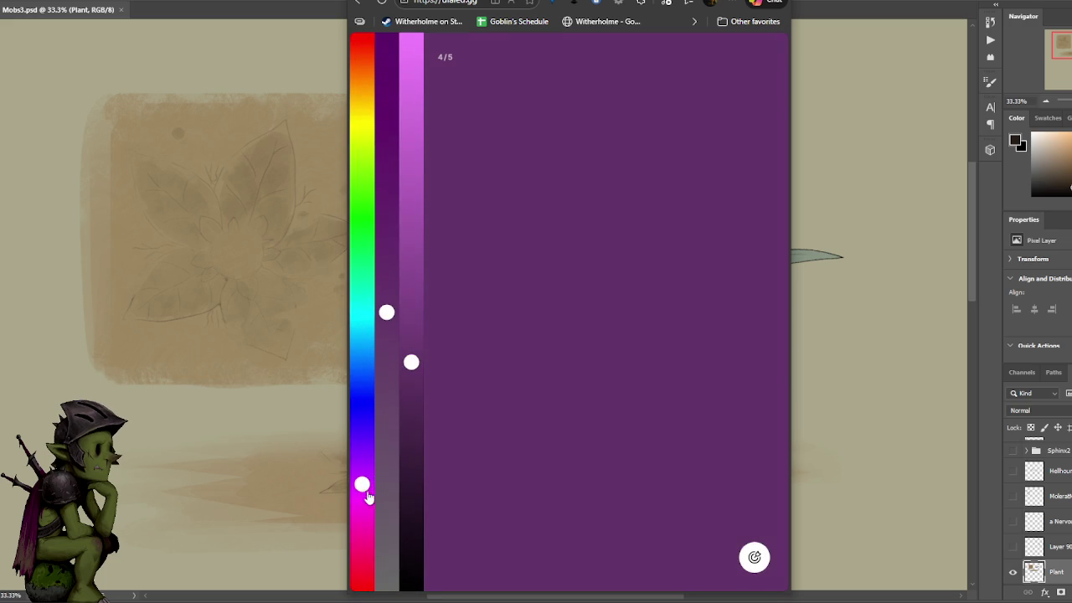
{"action": "left_click_drag", "start_coordinate": [381, 300], "coordinate": [378, 44]}
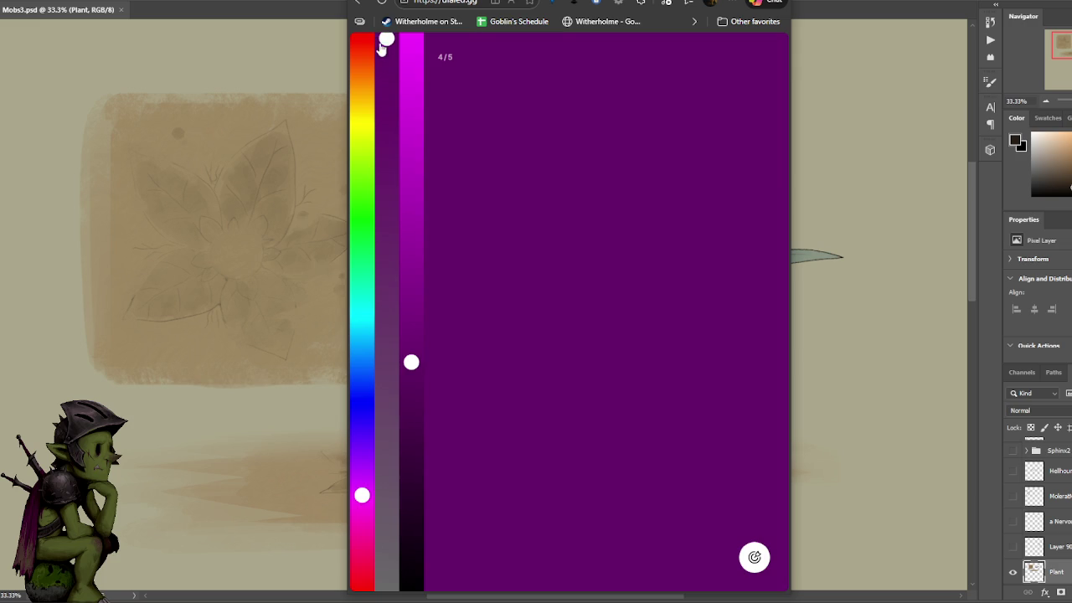
{"action": "left_click_drag", "start_coordinate": [408, 345], "coordinate": [423, 87]}
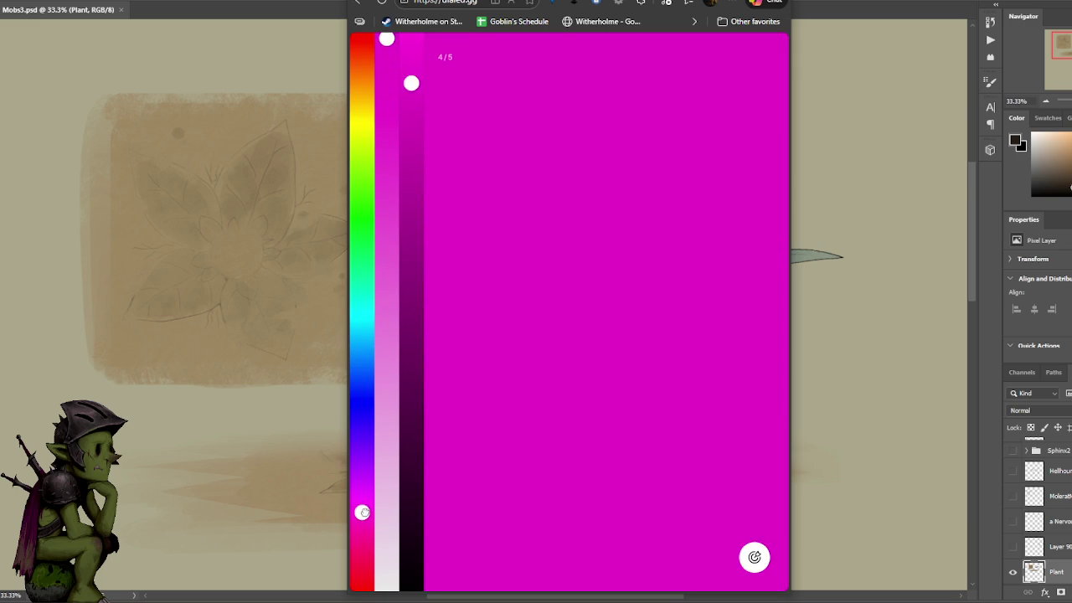
{"action": "mouse_move", "coordinate": [381, 56]}
{"action": "left_mouse_down"}
{"action": "mouse_move", "coordinate": [412, 107]}
{"action": "mouse_move", "coordinate": [386, 48]}
{"action": "left_mouse_up"}
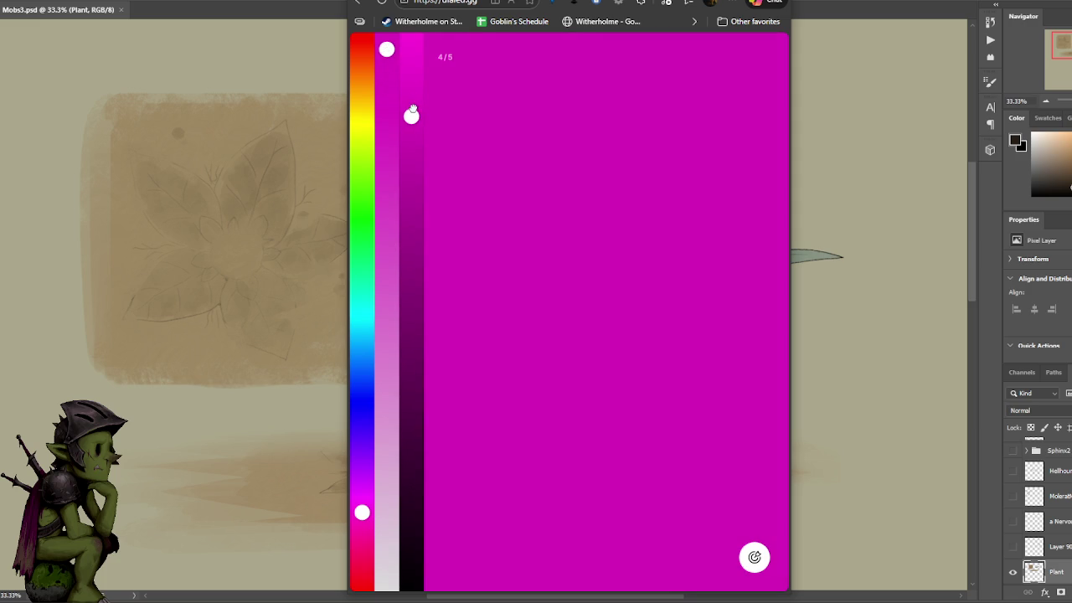
{"action": "left_click_drag", "start_coordinate": [413, 107], "coordinate": [411, 133]}
{"action": "left_click_drag", "start_coordinate": [387, 52], "coordinate": [387, 71]}
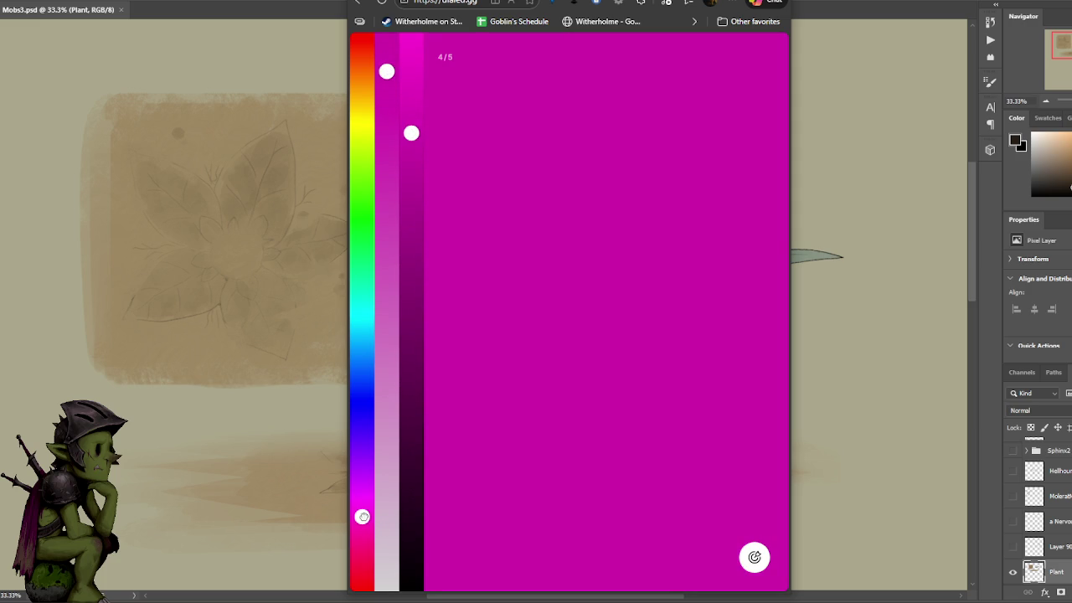
{"action": "left_click", "coordinate": [741, 567]}
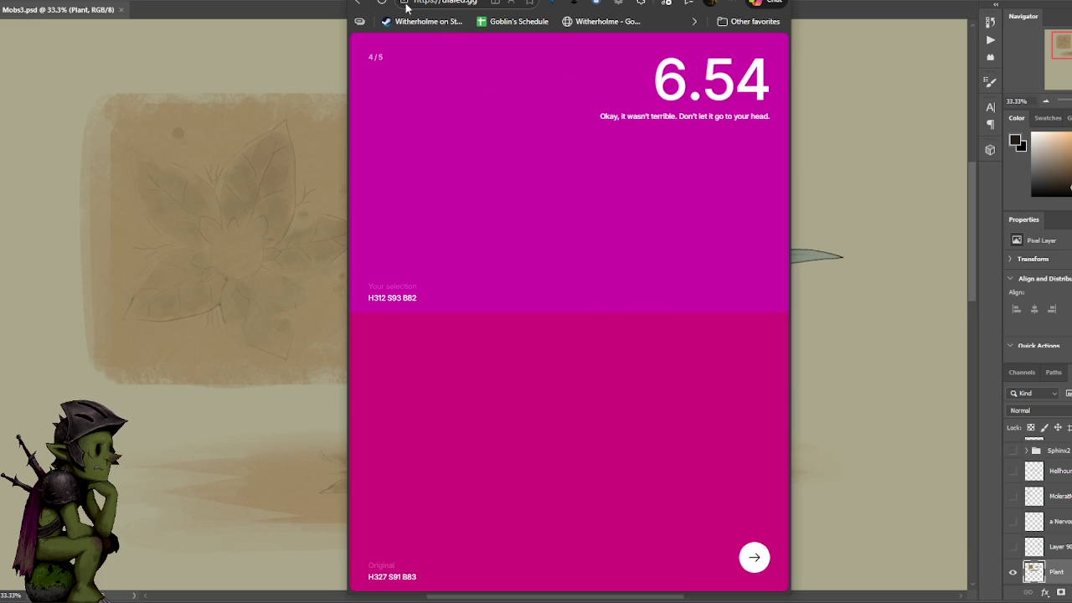
{"action": "key", "text": "F5"}
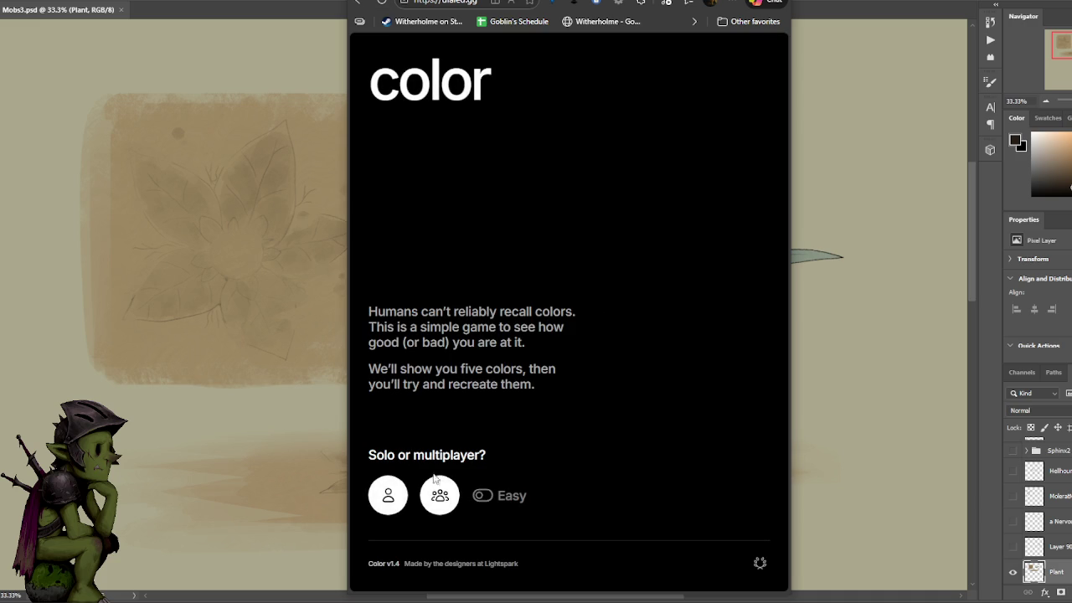
- Start a new solo game and match round 1's purple at H279 S81 B61, scoring 8.44
{"action": "left_click", "coordinate": [387, 495]}
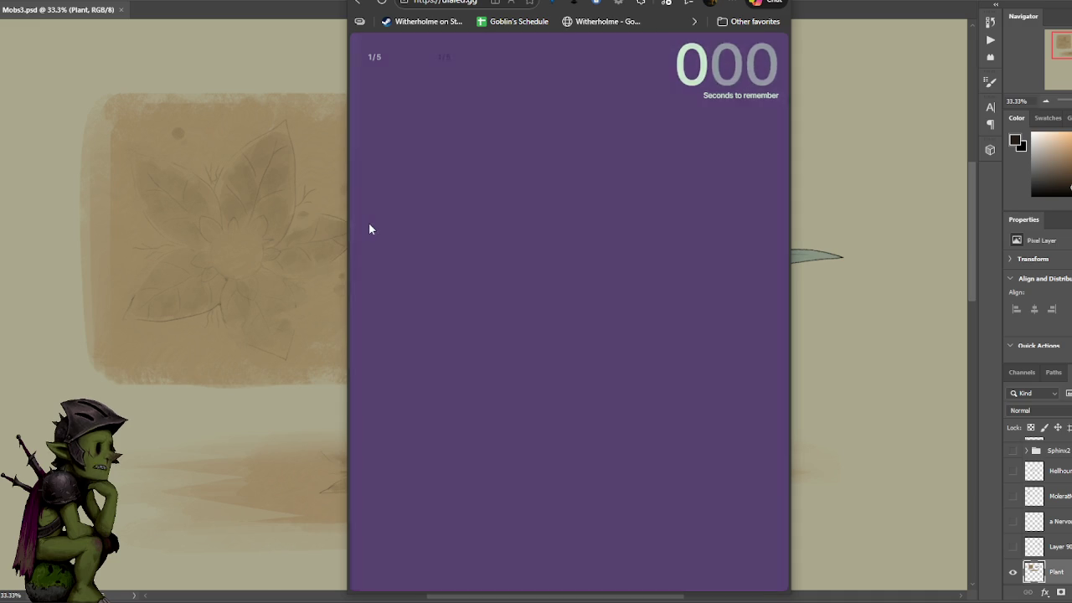
{"action": "left_click", "coordinate": [362, 242]}
{"action": "left_click", "coordinate": [362, 465]}
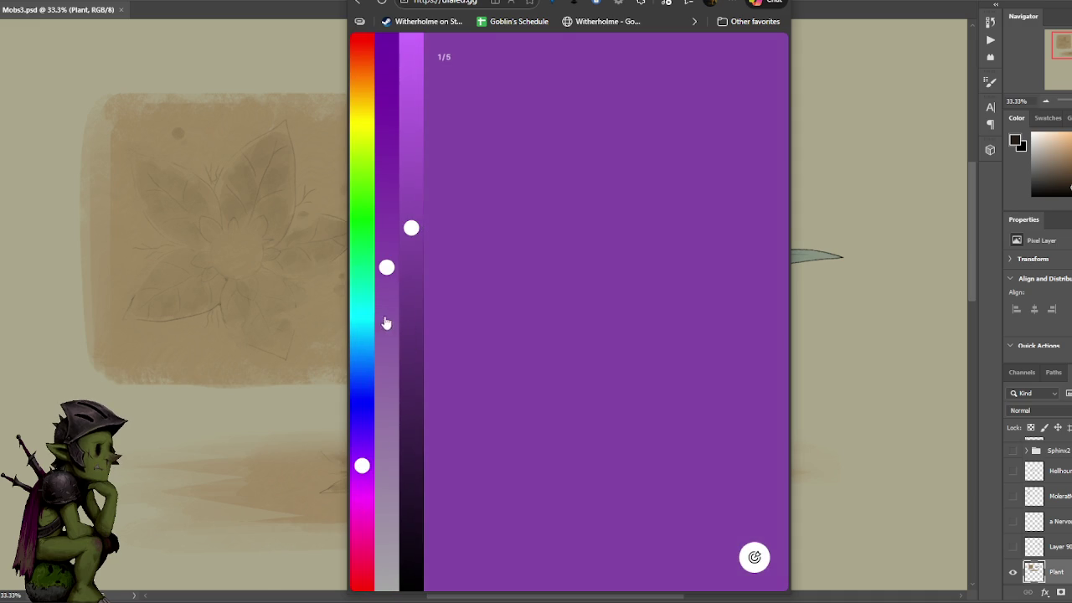
{"action": "left_click_drag", "start_coordinate": [386, 267], "coordinate": [386, 161]}
{"action": "left_click_drag", "start_coordinate": [411, 230], "coordinate": [412, 250]}
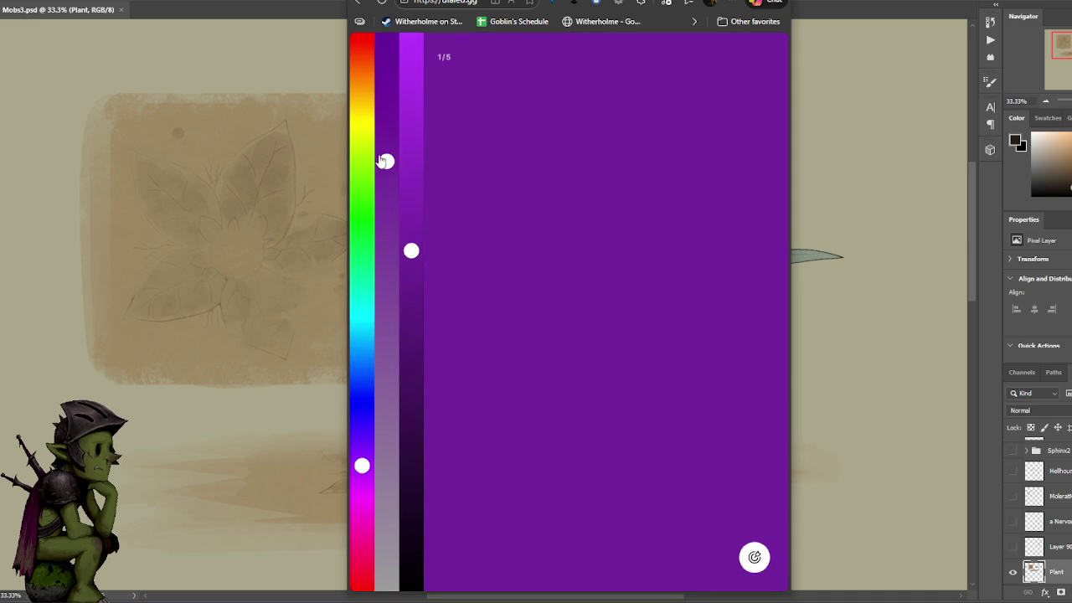
{"action": "left_click_drag", "start_coordinate": [377, 157], "coordinate": [383, 139]}
{"action": "left_click", "coordinate": [754, 556]}
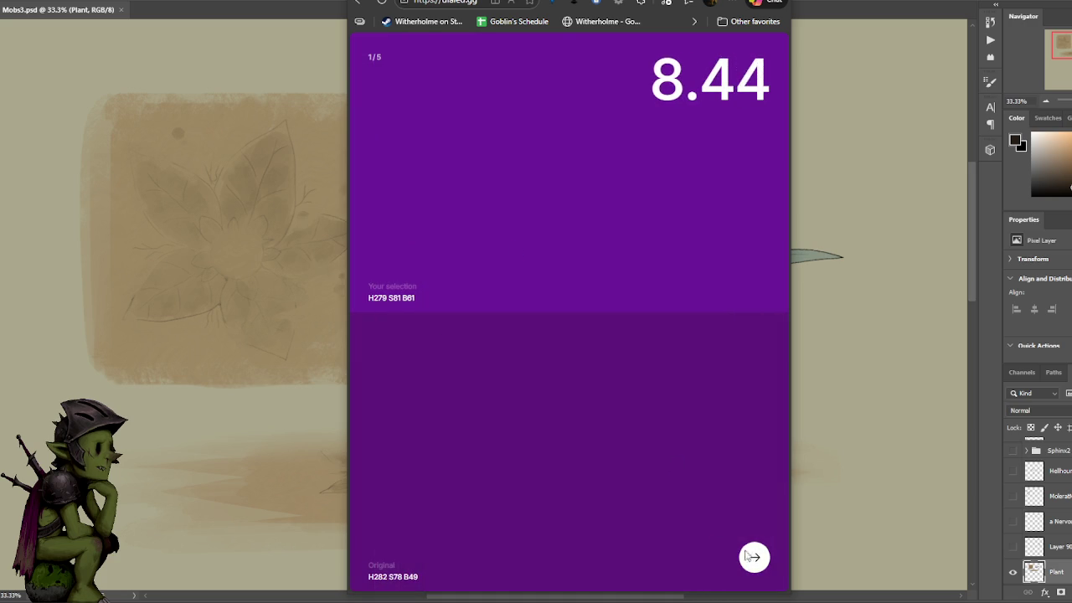
{"action": "left_click", "coordinate": [751, 555]}
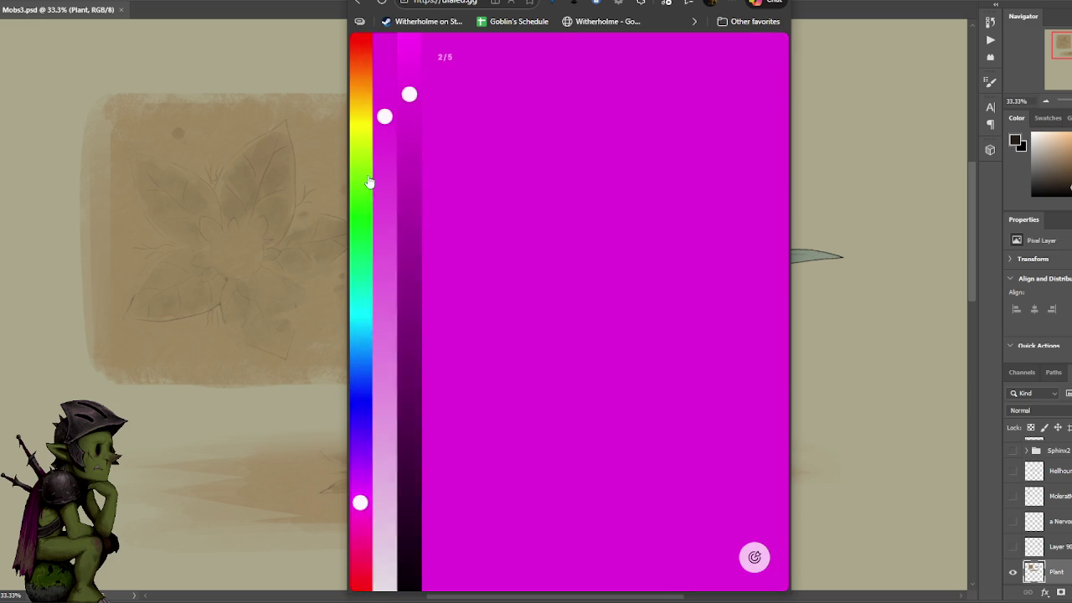
- Match round 2's soft green at H94 S34 B73, submit for 9.88, and advance to round 3
{"action": "left_click", "coordinate": [361, 177]}
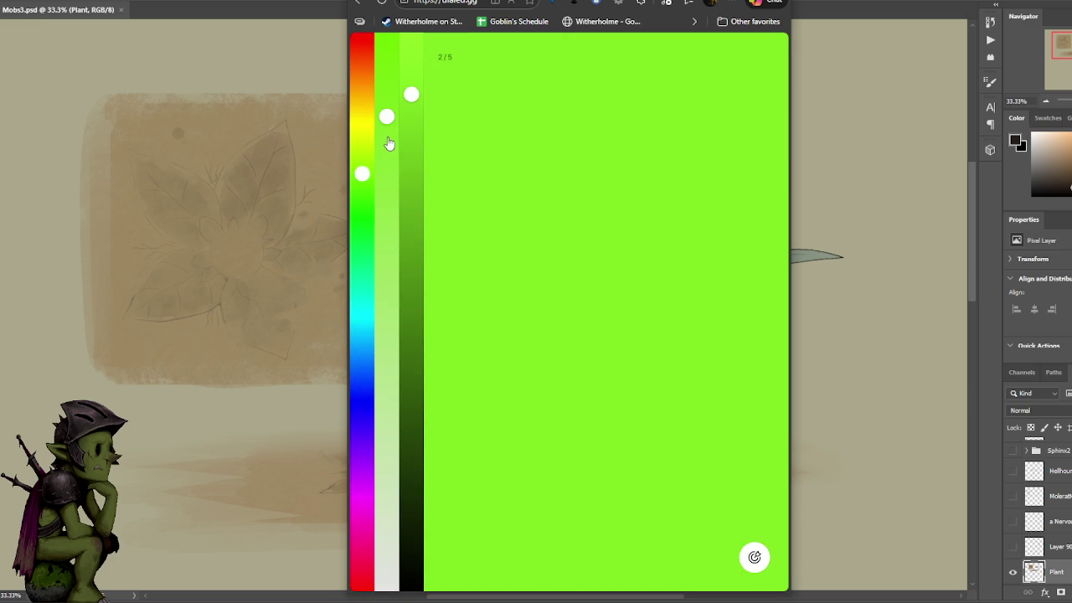
{"action": "left_click", "coordinate": [386, 321]}
{"action": "left_click_drag", "start_coordinate": [414, 172], "coordinate": [411, 205]}
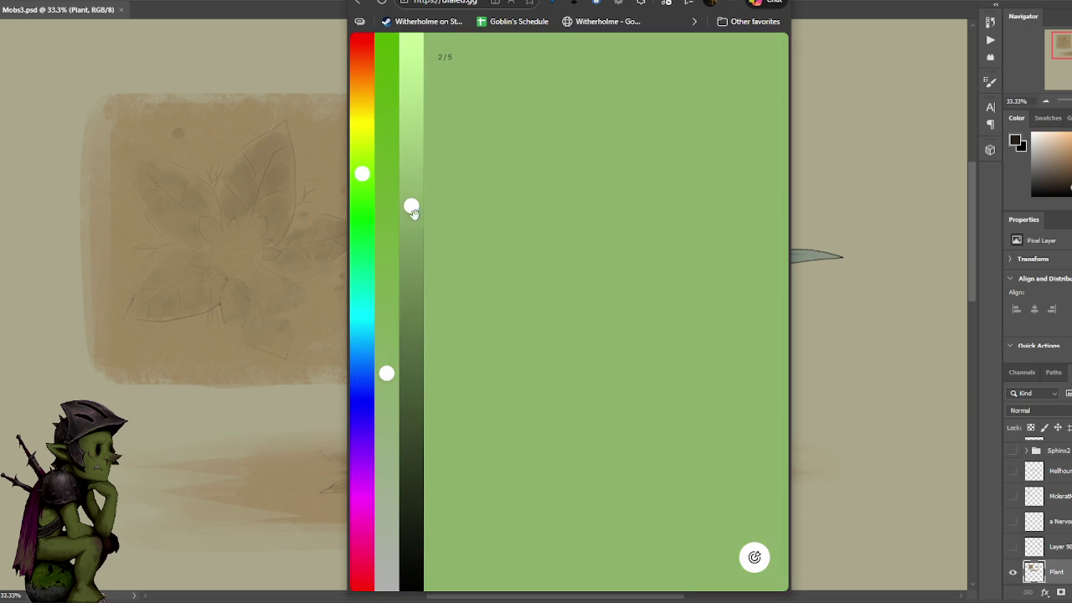
{"action": "left_click_drag", "start_coordinate": [386, 381], "coordinate": [386, 425]}
{"action": "left_click_drag", "start_coordinate": [420, 193], "coordinate": [410, 166]}
{"action": "left_click_drag", "start_coordinate": [383, 418], "coordinate": [386, 401]}
{"action": "left_click_drag", "start_coordinate": [411, 167], "coordinate": [413, 187]}
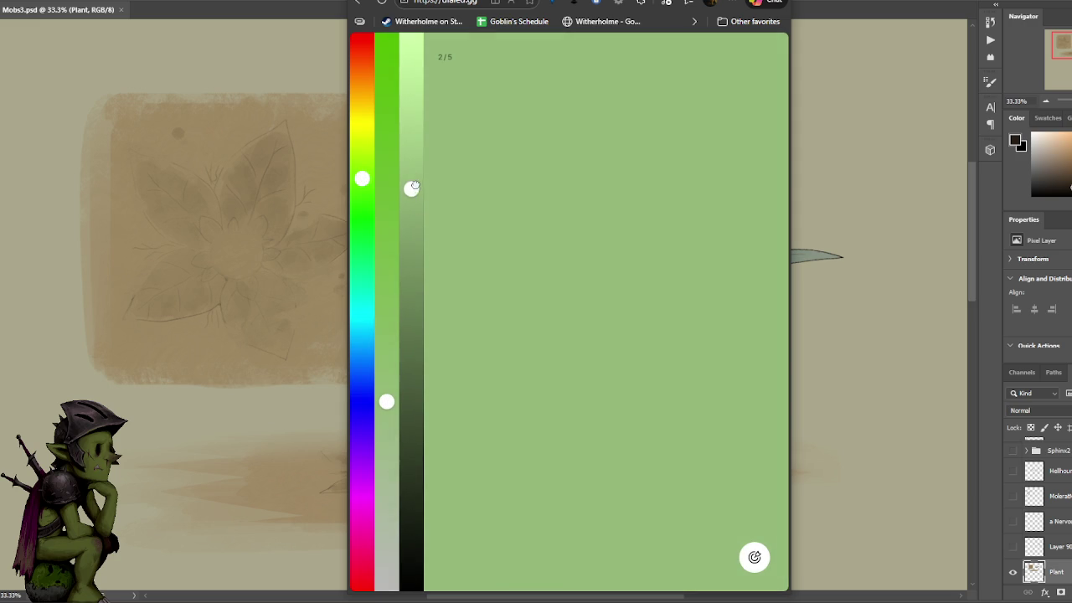
{"action": "left_click", "coordinate": [754, 557]}
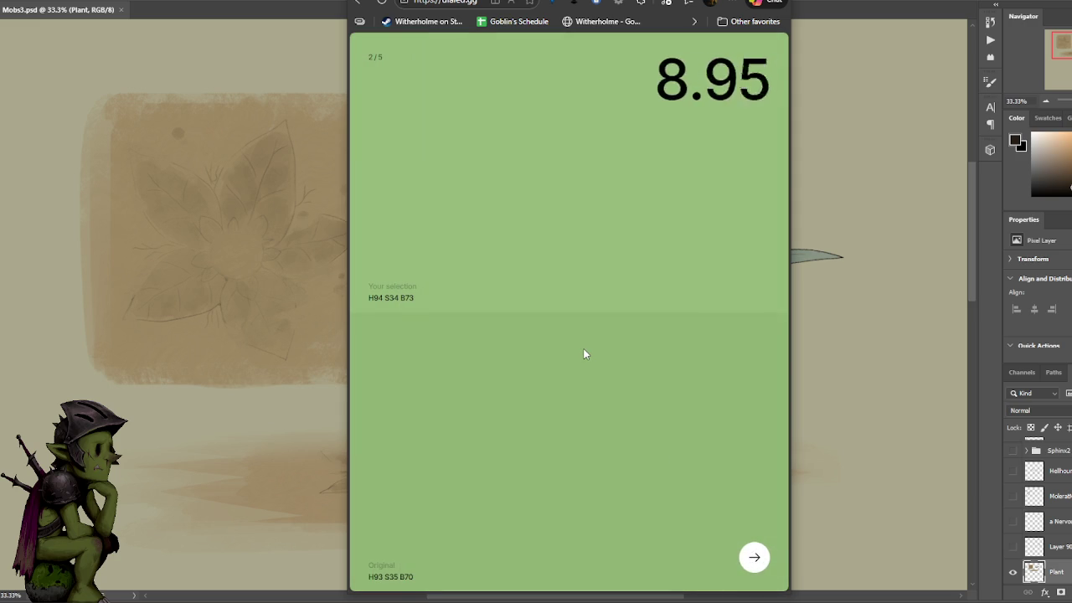
{"action": "left_click", "coordinate": [754, 559]}
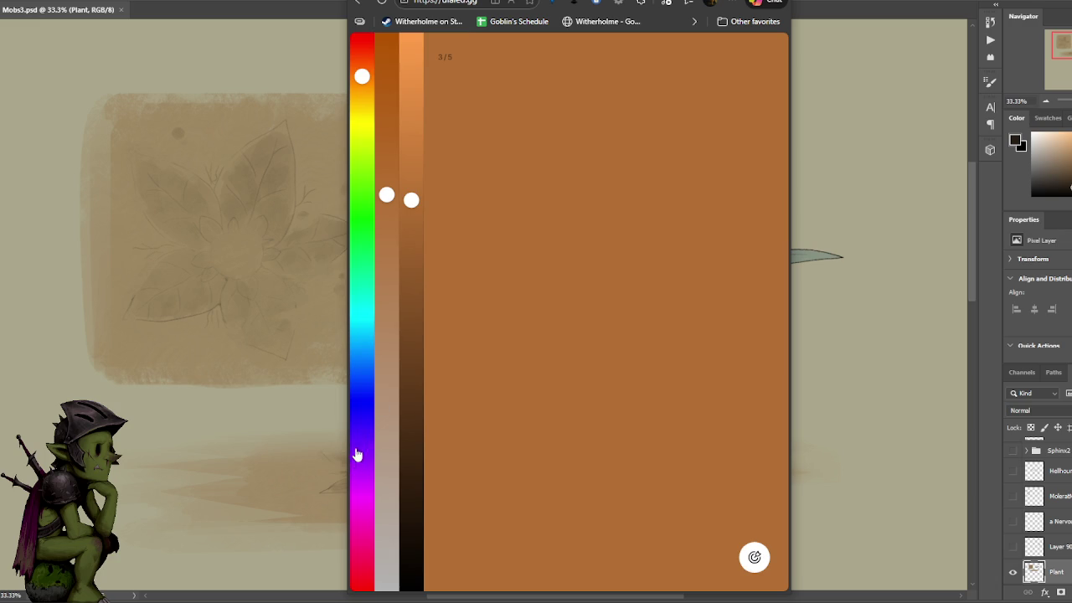
- Set a rough dark purple by shifting the hue, darkening and adjusting saturation
{"action": "left_click_drag", "start_coordinate": [356, 455], "coordinate": [362, 469]}
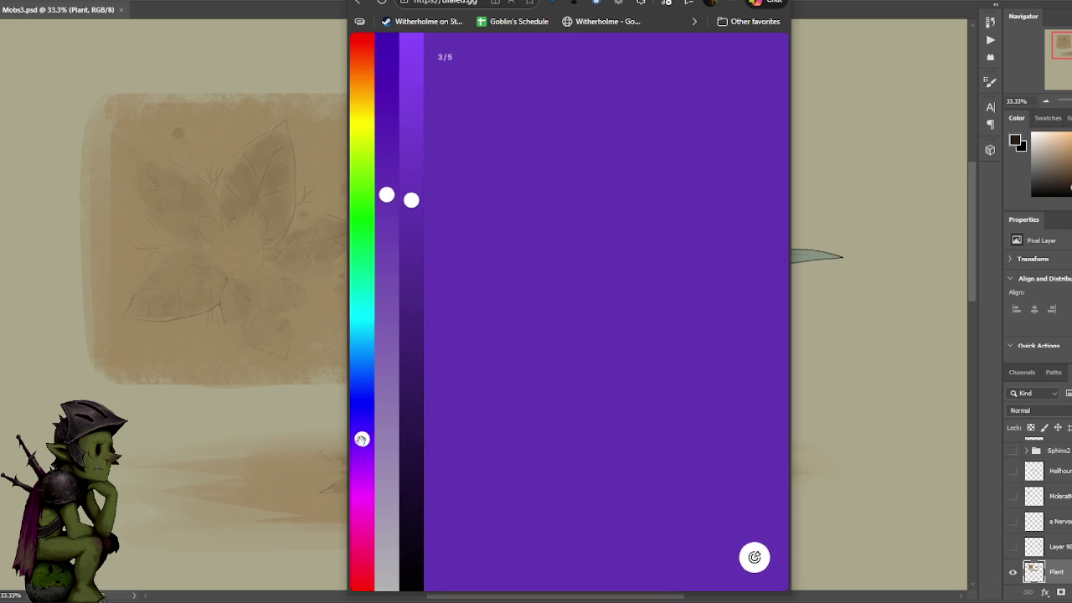
{"action": "left_click_drag", "start_coordinate": [403, 367], "coordinate": [409, 417]}
{"action": "left_click", "coordinate": [408, 417]}
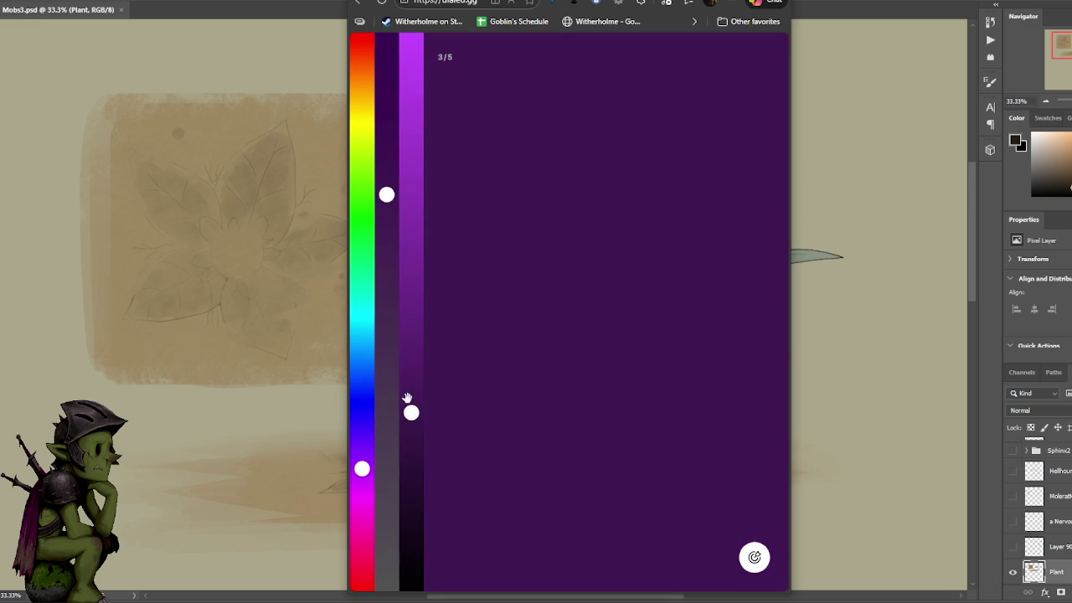
{"action": "left_click_drag", "start_coordinate": [388, 190], "coordinate": [386, 105]}
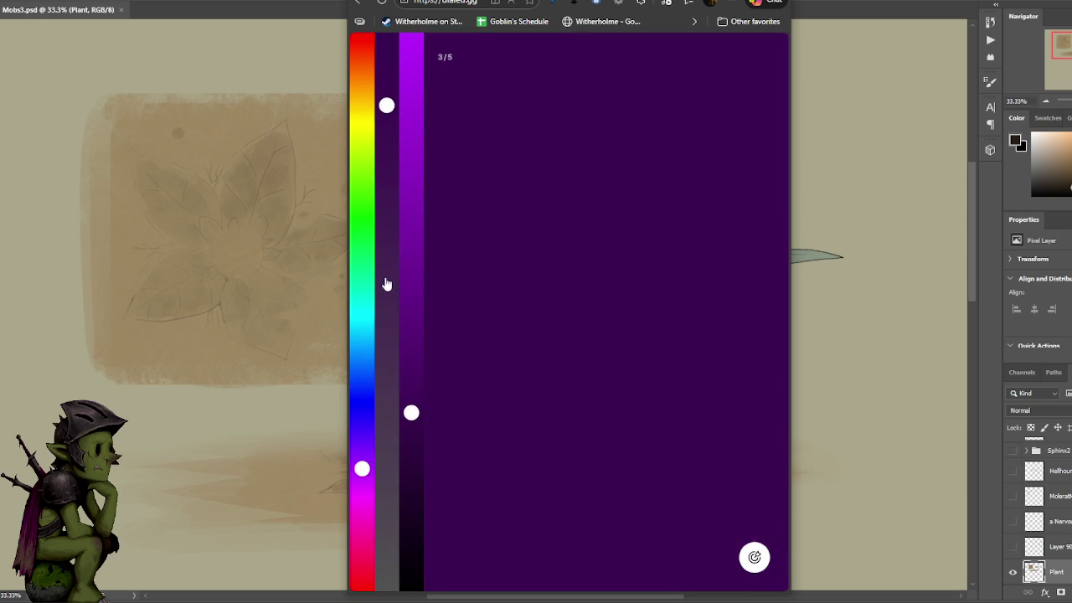
{"action": "left_click_drag", "start_coordinate": [384, 282], "coordinate": [386, 250]}
- Refine the purple to H290 S67 B25, submit for 7.91, and advance to round 4
{"action": "left_click", "coordinate": [362, 496]}
{"action": "left_click_drag", "start_coordinate": [361, 517], "coordinate": [361, 486]}
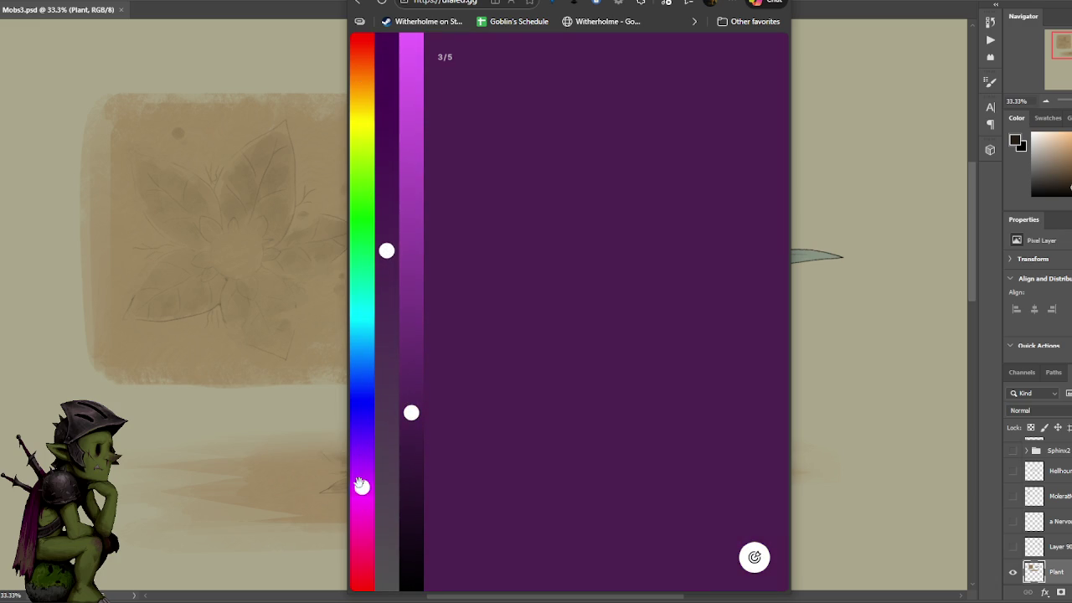
{"action": "left_click", "coordinate": [411, 452]}
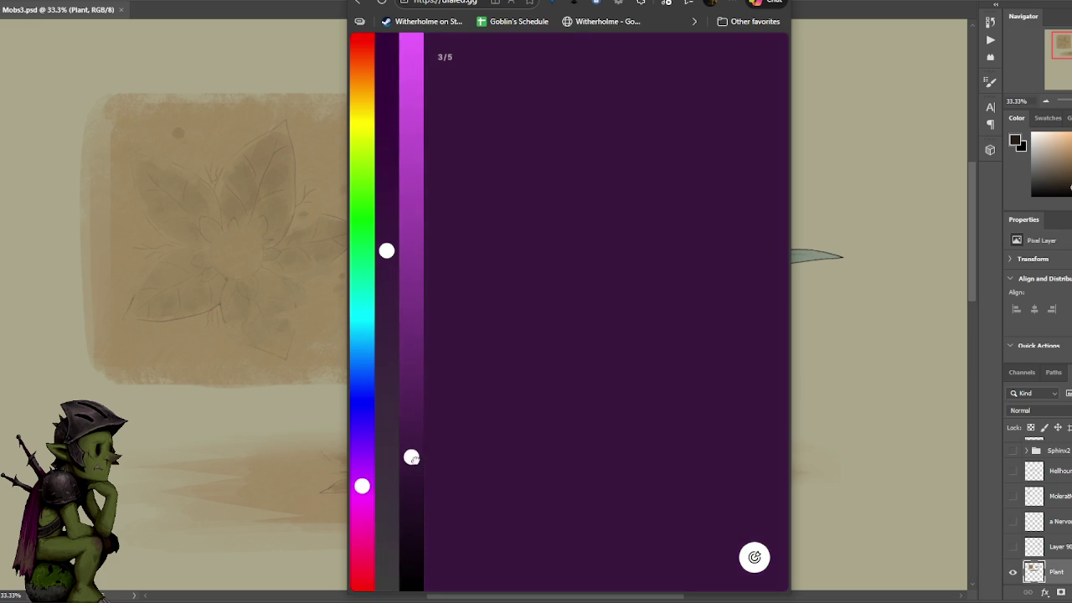
{"action": "left_click_drag", "start_coordinate": [386, 250], "coordinate": [386, 217]}
{"action": "left_click", "coordinate": [360, 482]}
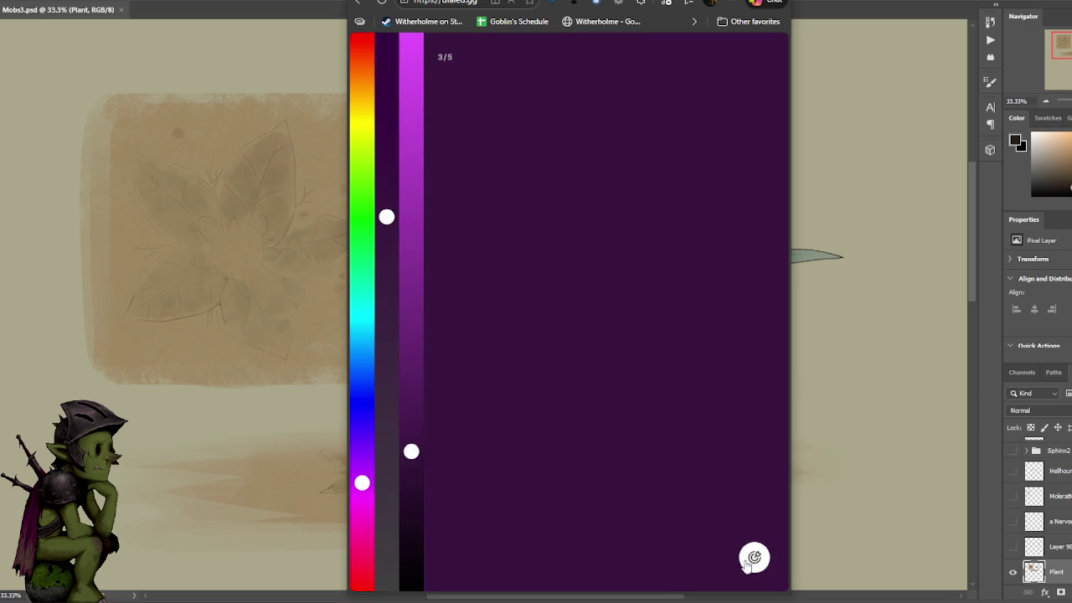
{"action": "left_click", "coordinate": [753, 557]}
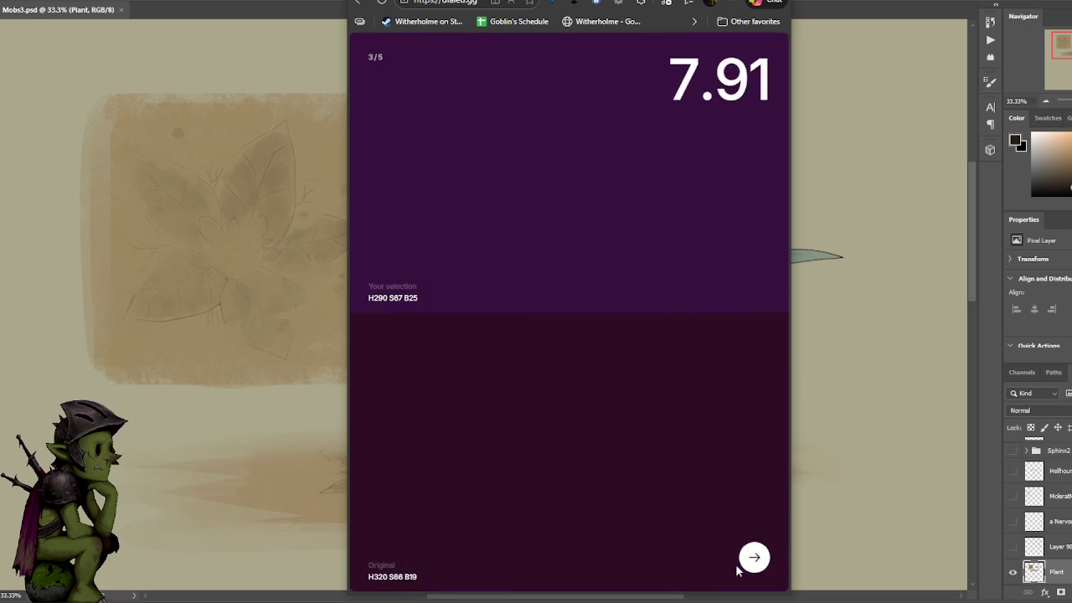
{"action": "left_click", "coordinate": [585, 459]}
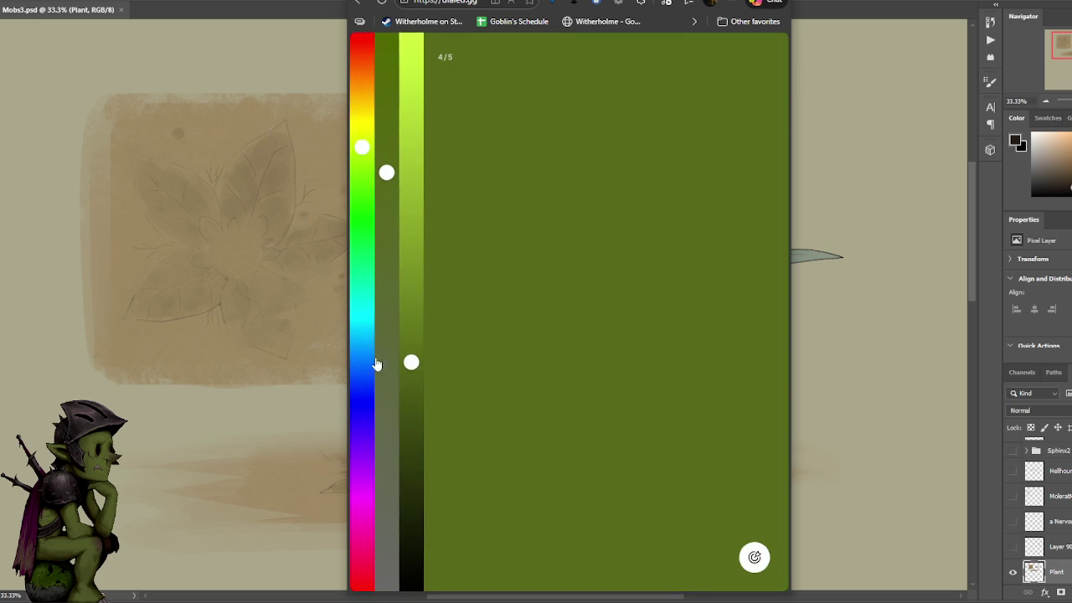
- Match round 4's dark blue at H202 S69 B32 and submit it, scoring 9.16
{"action": "left_click", "coordinate": [368, 356]}
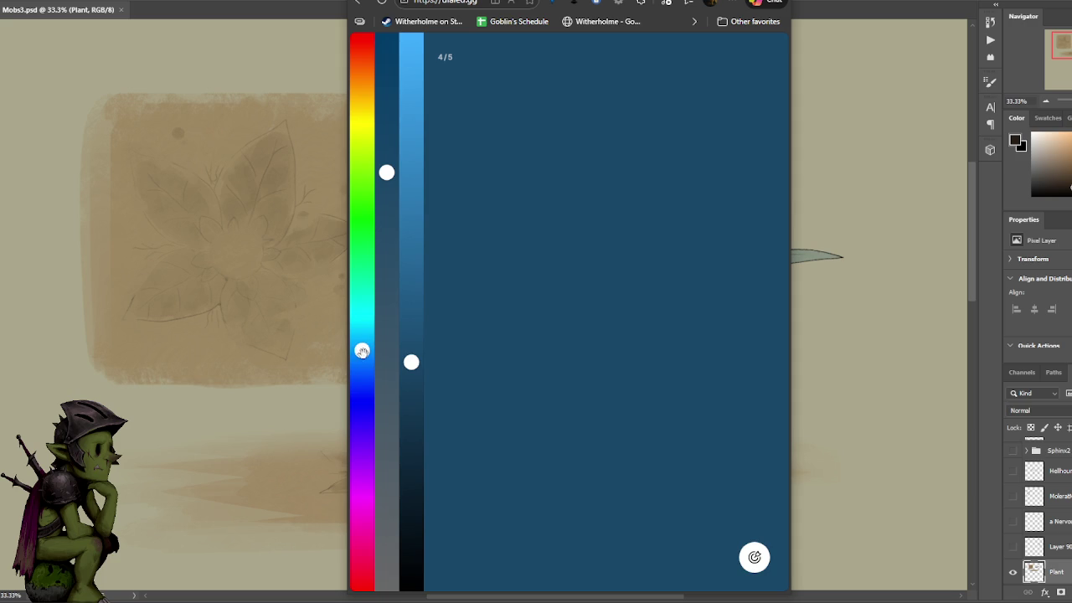
{"action": "left_click", "coordinate": [361, 350]}
{"action": "left_click_drag", "start_coordinate": [412, 362], "coordinate": [416, 415]}
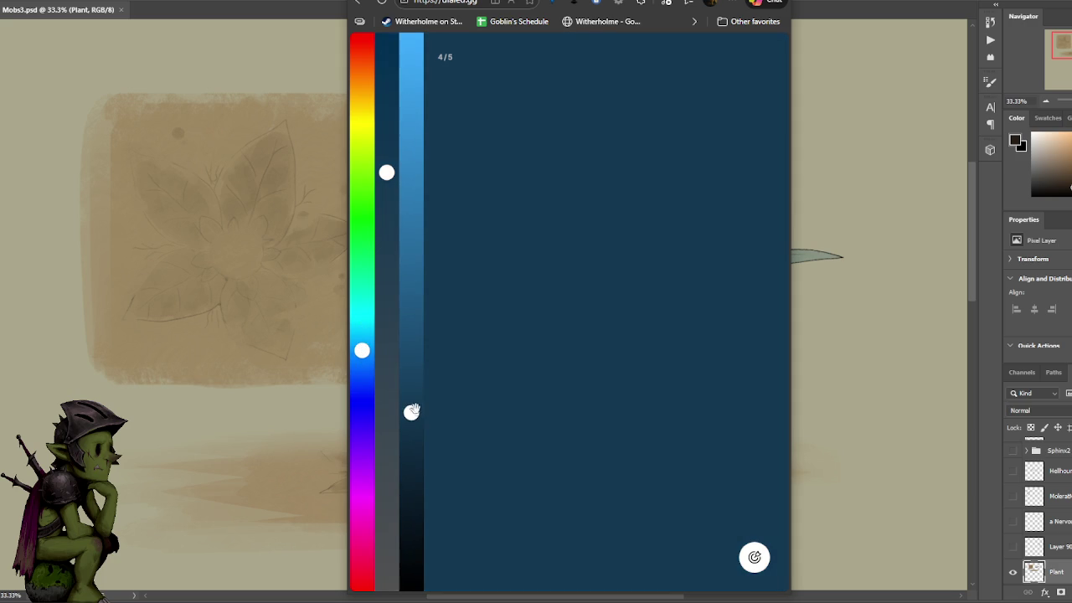
{"action": "left_click_drag", "start_coordinate": [386, 173], "coordinate": [387, 205]}
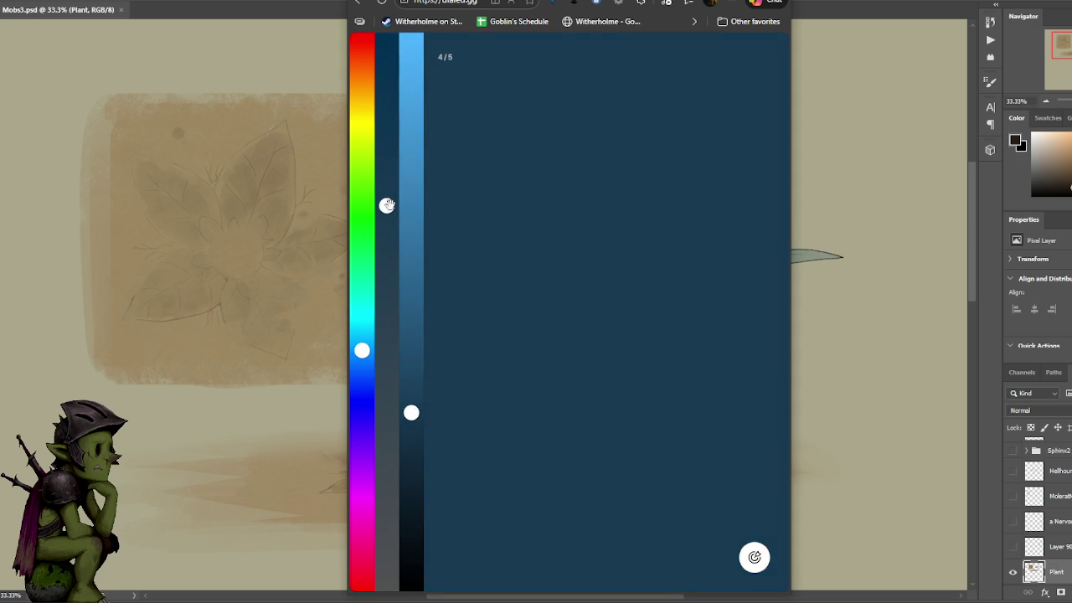
{"action": "left_click", "coordinate": [362, 346]}
{"action": "left_click", "coordinate": [753, 557]}
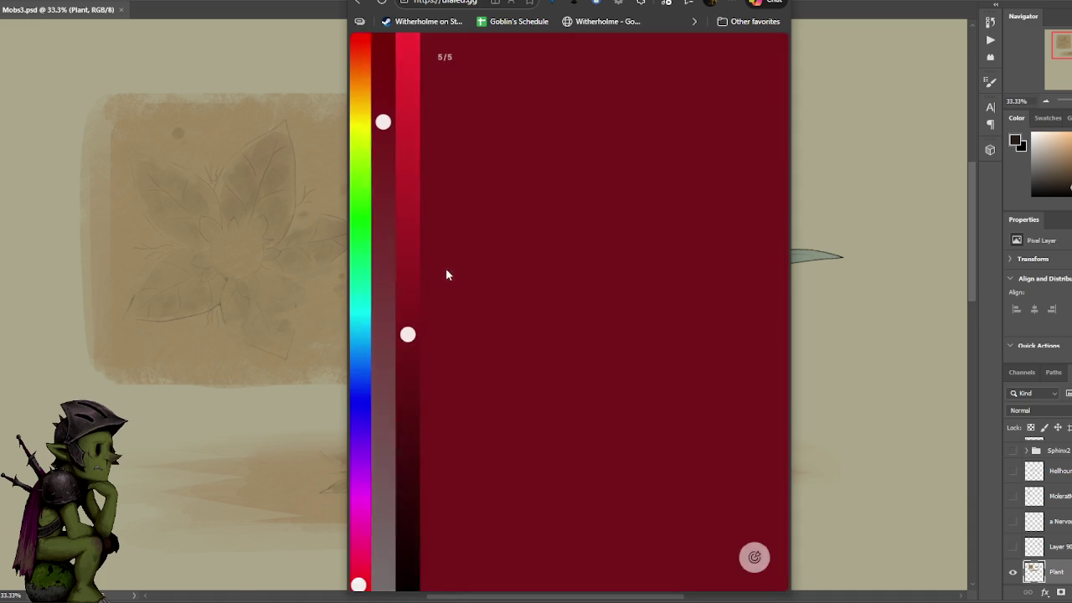
- Match round 5's teal, submit for 8.09, and bring up the final 44.10/50 results
{"action": "left_click", "coordinate": [411, 256]}
{"action": "left_click", "coordinate": [362, 323]}
{"action": "left_click", "coordinate": [385, 257]}
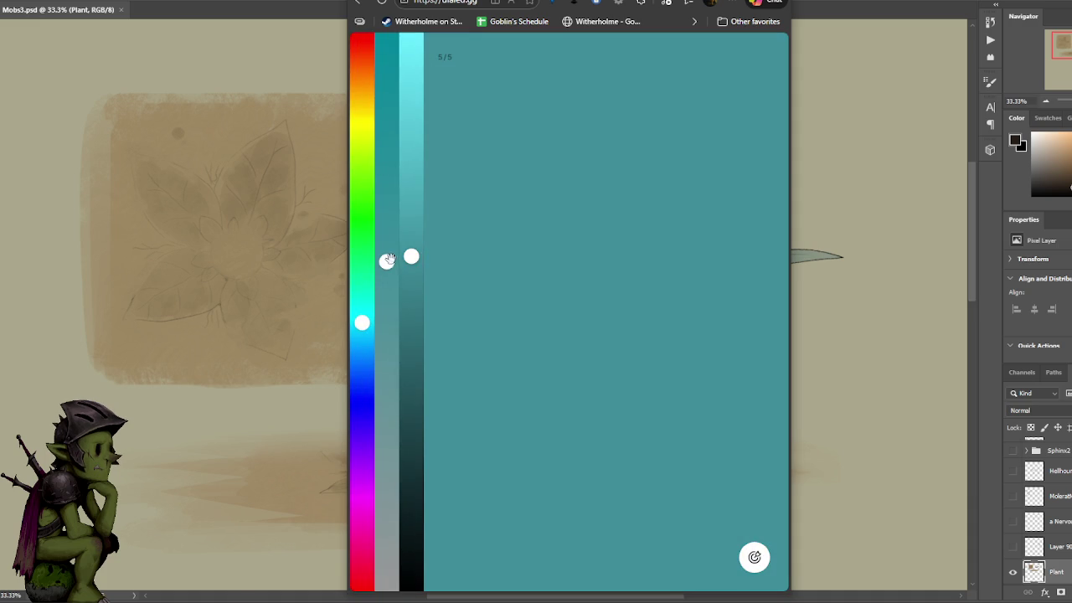
{"action": "left_click", "coordinate": [418, 282]}
{"action": "left_click", "coordinate": [411, 266]}
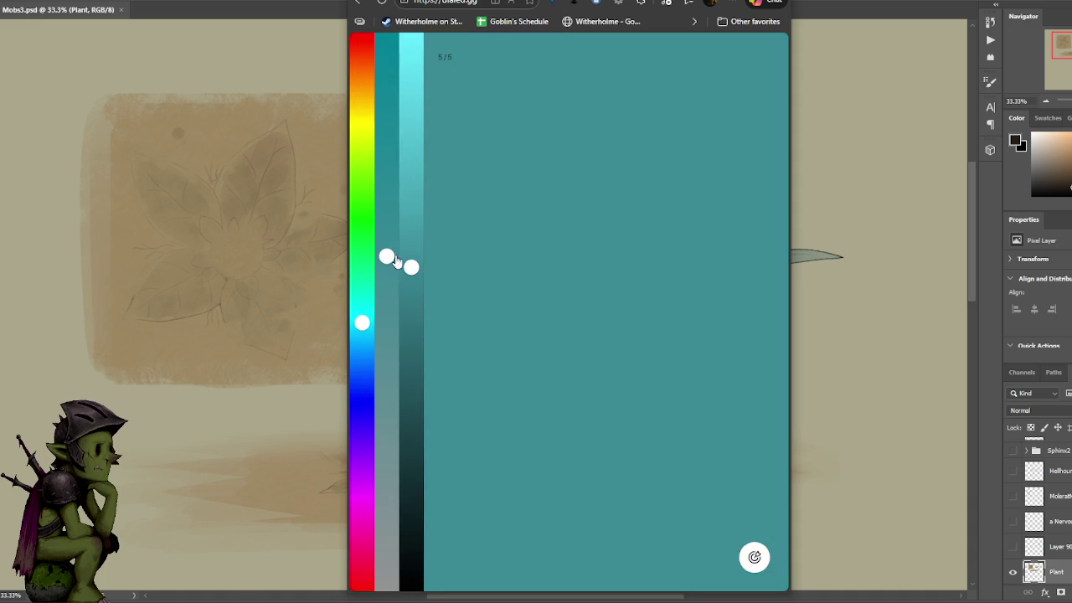
{"action": "left_click", "coordinate": [411, 261]}
{"action": "mouse_move", "coordinate": [386, 272]}
{"action": "left_mouse_down"}
{"action": "mouse_move", "coordinate": [386, 253]}
{"action": "mouse_move", "coordinate": [387, 293]}
{"action": "mouse_move", "coordinate": [411, 300]}
{"action": "mouse_move", "coordinate": [387, 289]}
{"action": "mouse_move", "coordinate": [411, 316]}
{"action": "mouse_move", "coordinate": [411, 304]}
{"action": "mouse_move", "coordinate": [386, 295]}
{"action": "mouse_move", "coordinate": [363, 331]}
{"action": "mouse_move", "coordinate": [386, 295]}
{"action": "mouse_move", "coordinate": [411, 301]}
{"action": "mouse_move", "coordinate": [386, 312]}
{"action": "left_mouse_up"}
{"action": "left_click", "coordinate": [362, 324]}
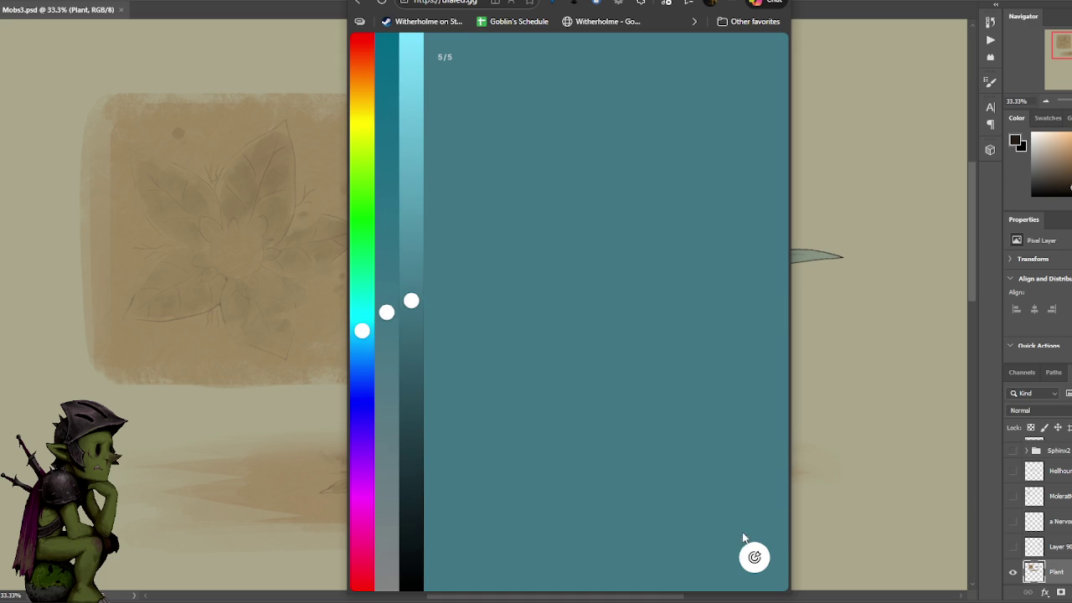
{"action": "left_click", "coordinate": [754, 557]}
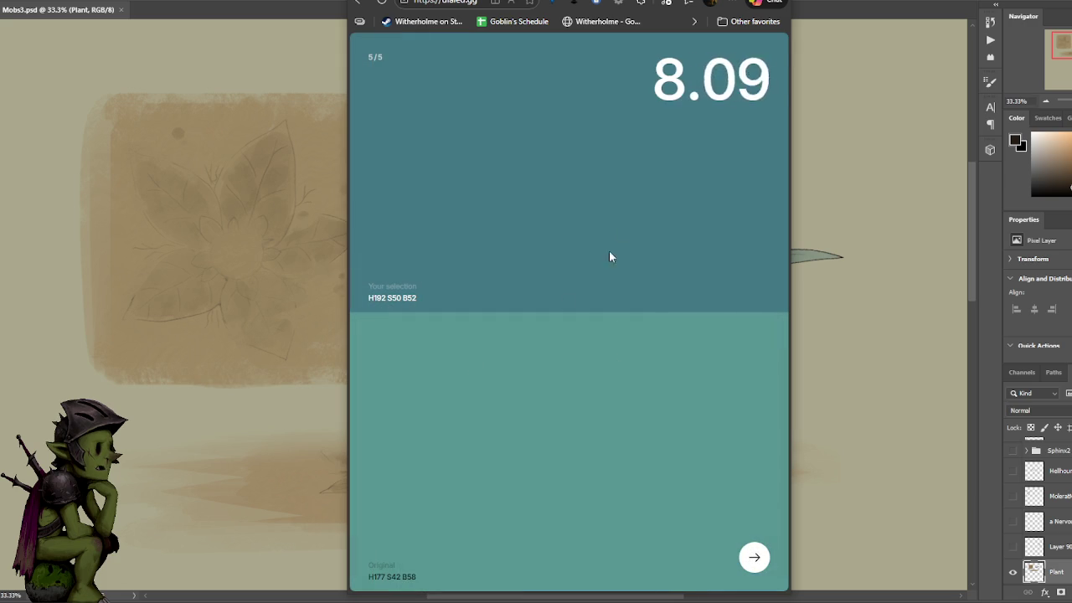
{"action": "left_click", "coordinate": [754, 556]}
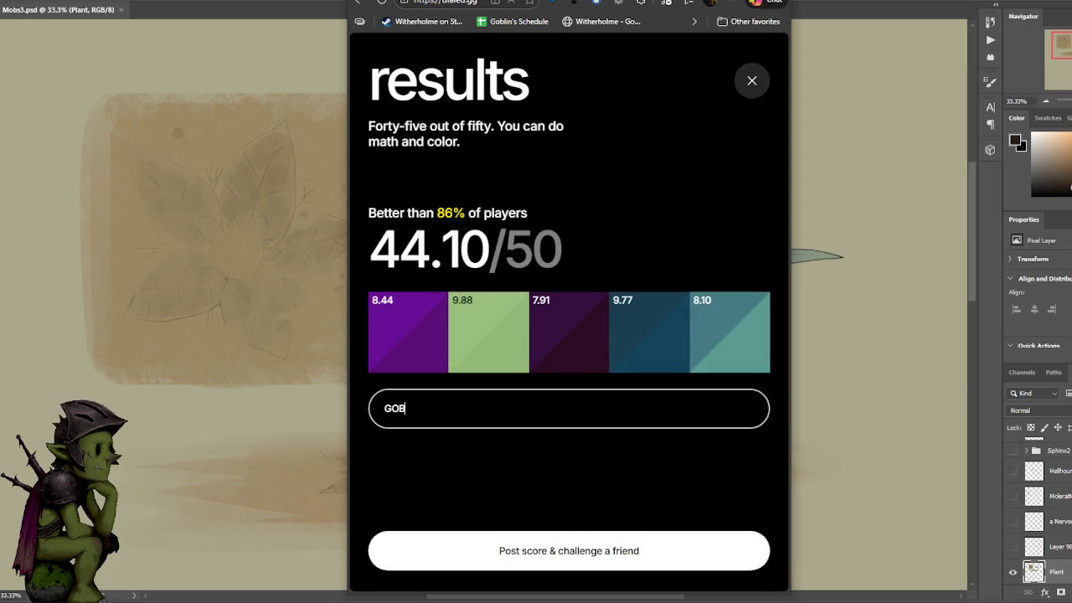
- Switch away from the browser back to the Photoshop plant drawing
{"action": "key", "text": "alt+Tab"}
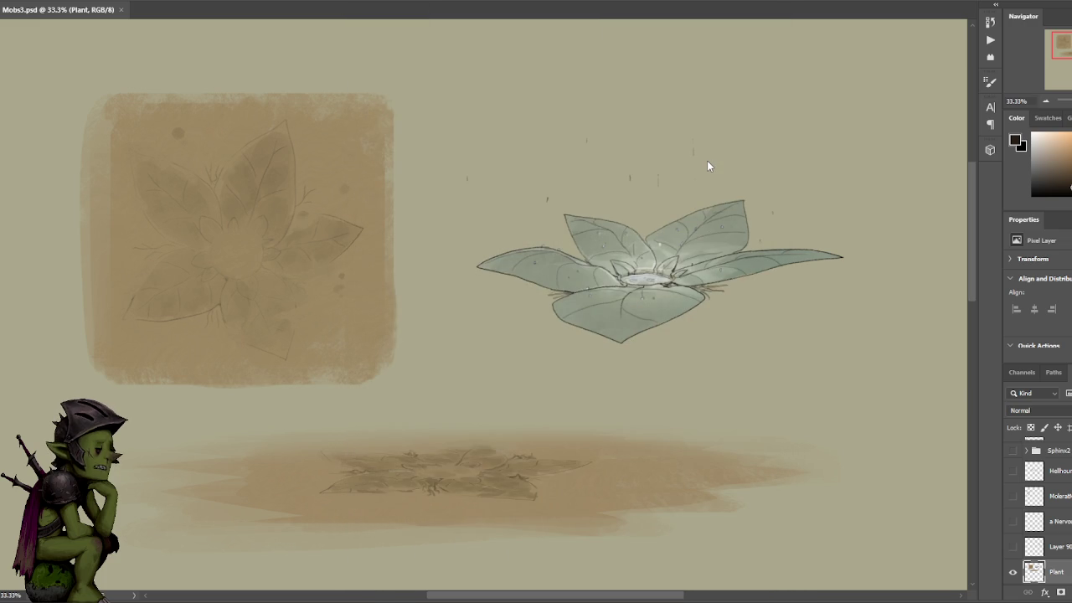